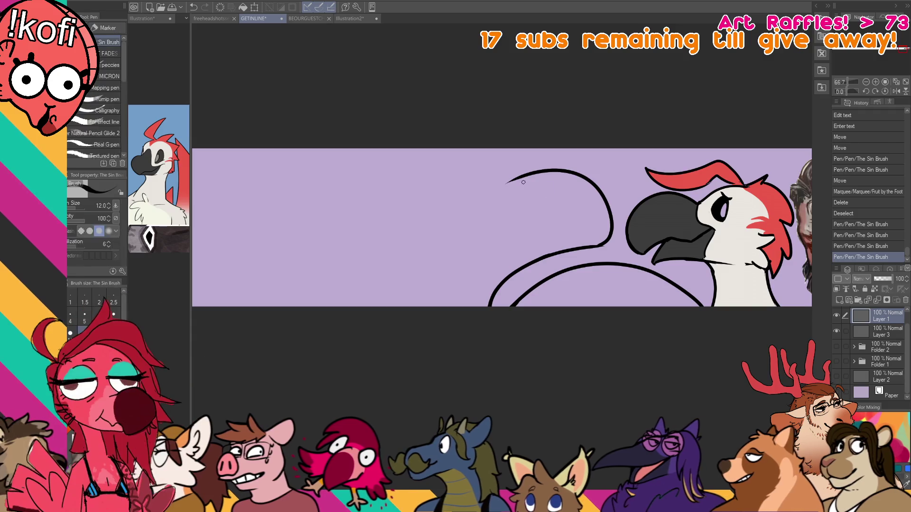
Draw the new head's top curve, redoing the stroke several times until it sits right.
mouse_move(460, 189)
left_mouse_down()
mouse_move(591, 163)
mouse_move(538, 162)
mouse_move(603, 189)
left_mouse_up()
key("ctrl+z")
key("ctrl+z")
mouse_move(427, 202)
left_mouse_down()
mouse_move(600, 190)
mouse_move(463, 173)
mouse_move(614, 202)
left_mouse_up()
key("ctrl+z")
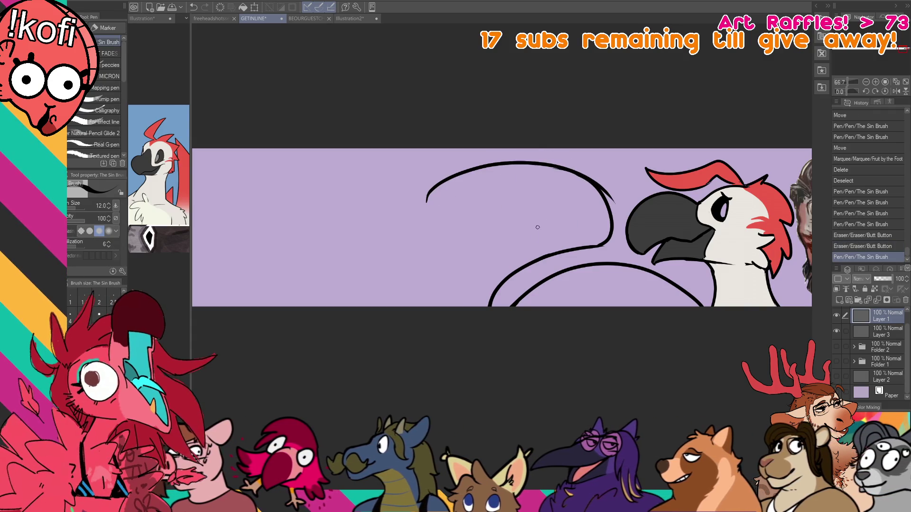
key("ctrl+z")
left_click_drag(623, 274, 620, 273)
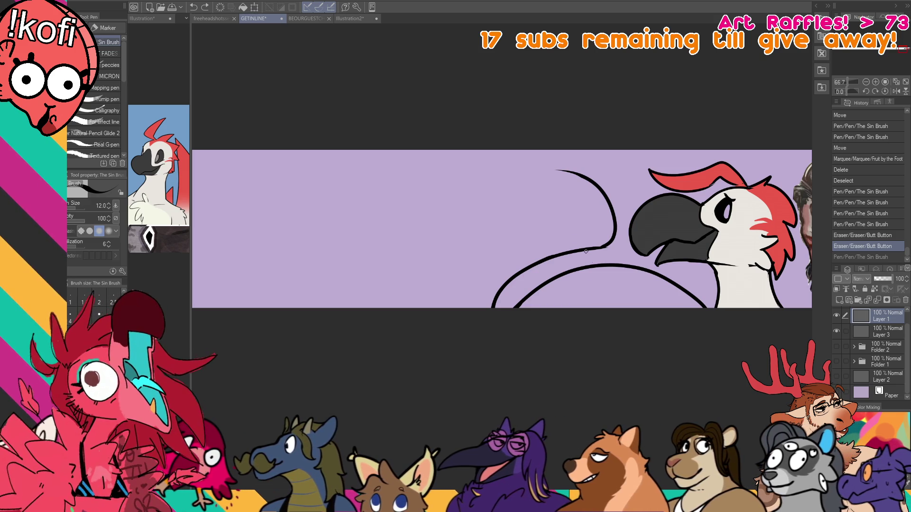
key("ctrl+z")
mouse_move(427, 202)
left_mouse_down()
mouse_move(596, 192)
mouse_move(632, 211)
mouse_move(608, 221)
mouse_move(625, 226)
left_mouse_up()
key("ctrl+z")
key("ctrl+z")
key("ctrl+z")
key("ctrl+z")
mouse_move(444, 195)
left_mouse_down()
mouse_move(622, 209)
mouse_move(593, 178)
left_mouse_up()
Erase the curve's stray left end and retry extending its left tip.
key("e")
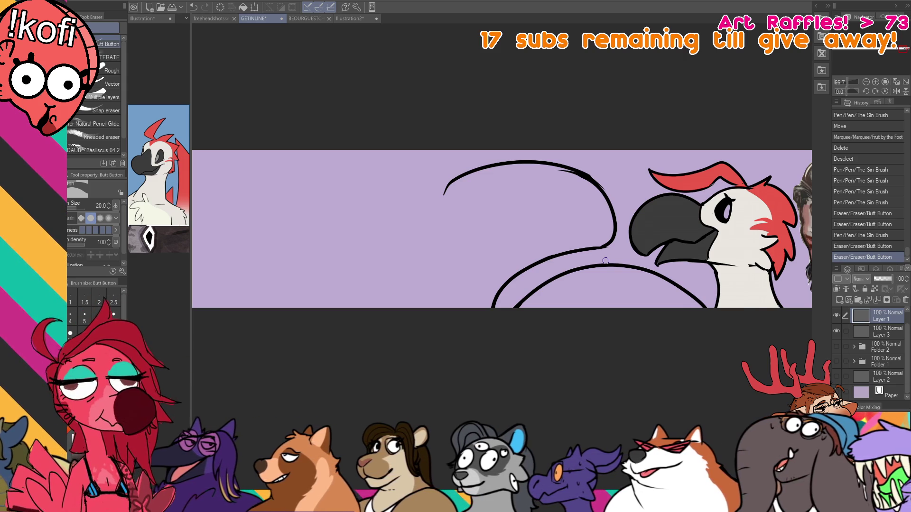
left_click_drag(449, 189, 410, 260)
key("p")
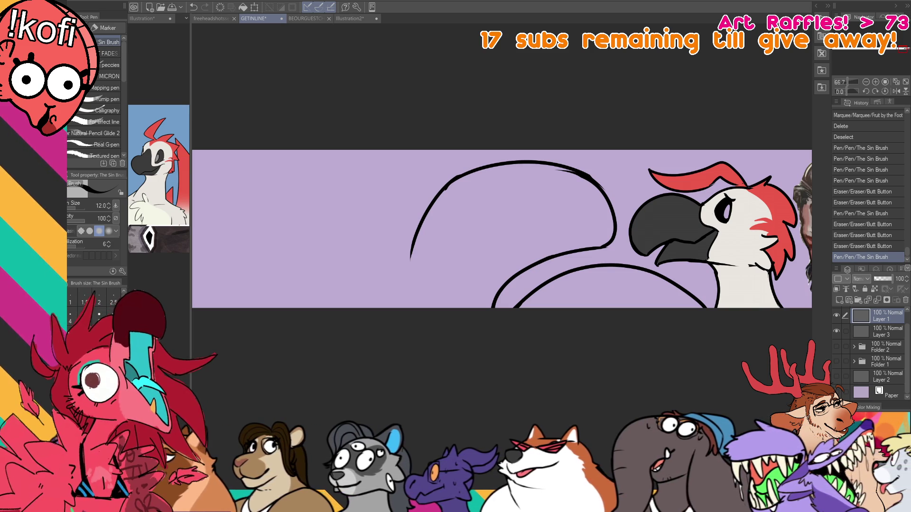
key("e")
mouse_move(429, 213)
left_mouse_down()
mouse_move(420, 227)
mouse_move(433, 199)
mouse_move(413, 211)
mouse_move(441, 204)
left_mouse_up()
key("p")
mouse_move(487, 167)
left_mouse_down()
mouse_move(427, 194)
mouse_move(416, 222)
left_mouse_up()
key("ctrl+z")
key("ctrl+z")
mouse_move(448, 183)
left_mouse_down()
mouse_move(430, 204)
mouse_move(398, 308)
left_mouse_up()
key("ctrl+z")
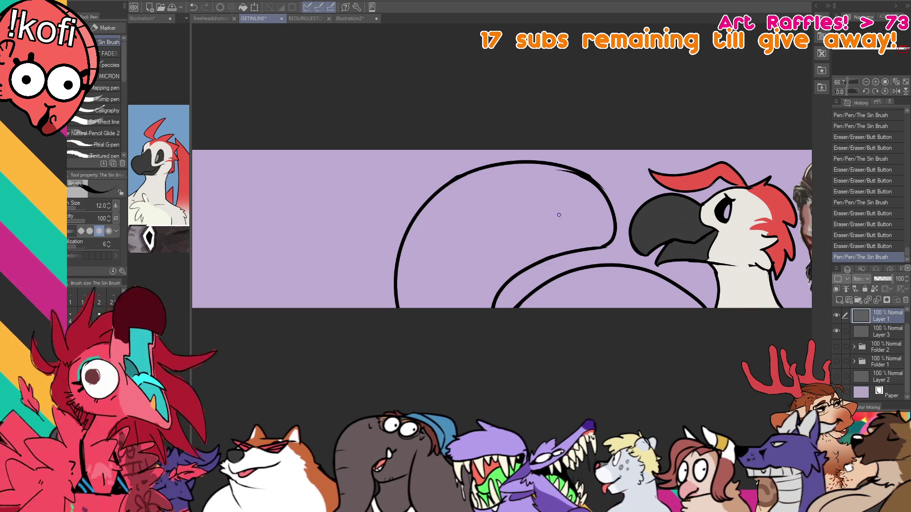
Erase the old left arc and draw the head's back outline down to the banner edge.
left_click_drag(559, 213, 578, 211)
left_click_drag(448, 294, 431, 308)
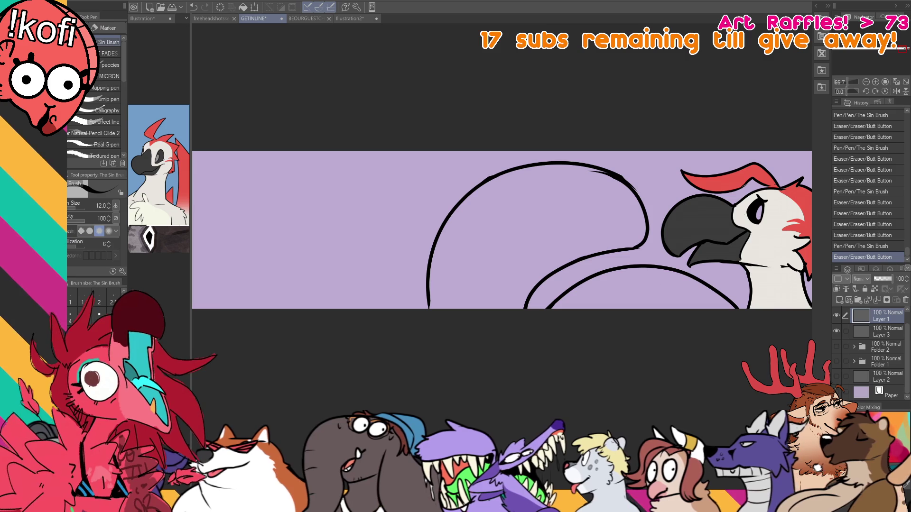
left_click_drag(617, 284, 636, 283)
key("e")
mouse_move(451, 306)
left_mouse_down()
mouse_move(448, 247)
mouse_move(494, 189)
left_mouse_up()
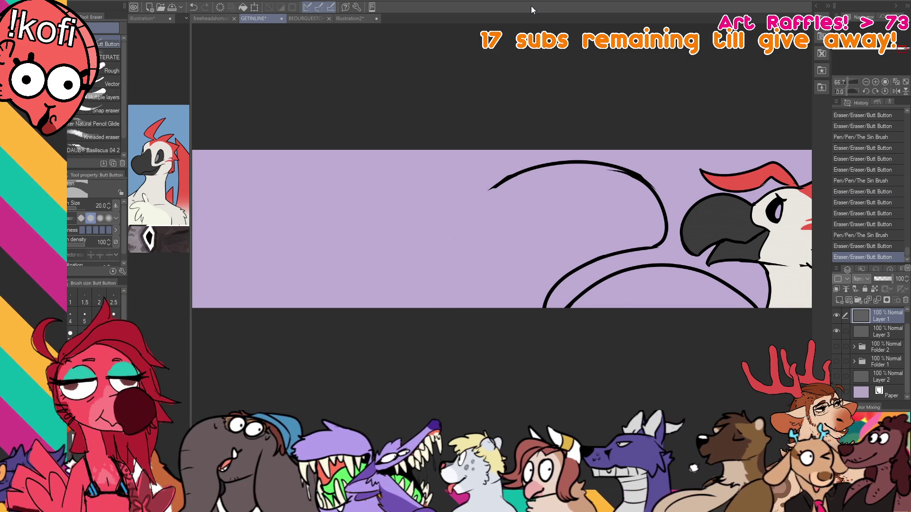
key("p")
mouse_move(539, 187)
left_mouse_down()
mouse_move(489, 218)
mouse_move(419, 318)
left_mouse_up()
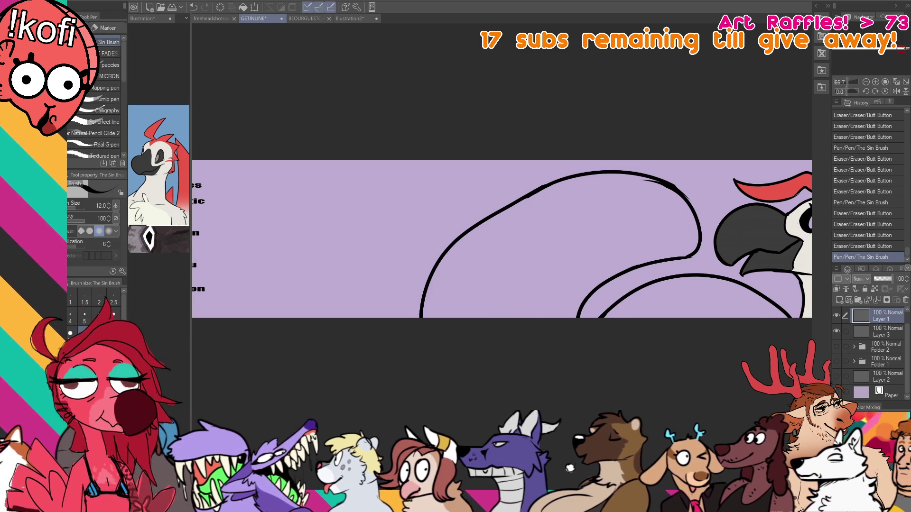
Draw a wavy mouth line back from the beak and add the two eyes.
left_click_drag(697, 233, 578, 228)
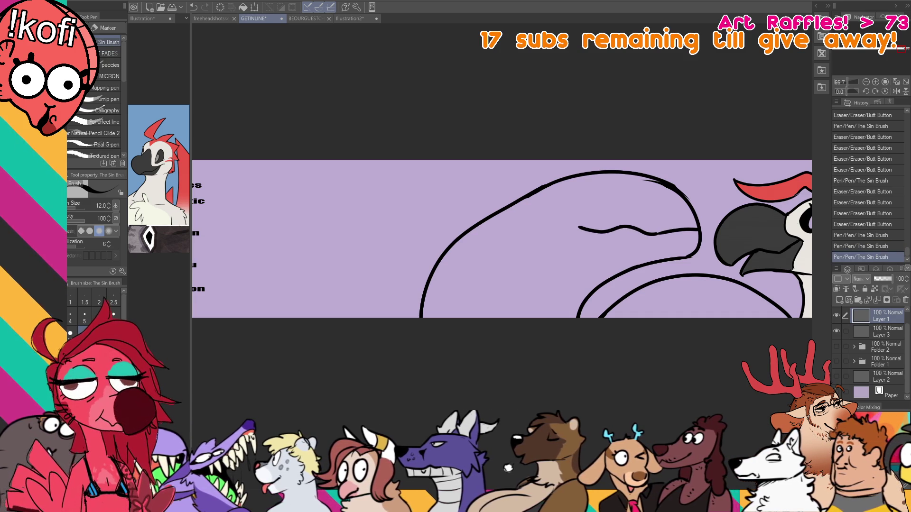
mouse_move(623, 185)
left_mouse_down()
mouse_move(624, 197)
mouse_move(623, 184)
mouse_move(623, 193)
mouse_move(642, 194)
mouse_move(644, 181)
mouse_move(661, 206)
left_mouse_up()
key("ctrl+z")
key("ctrl+z")
key("e")
left_click(660, 194)
key("p")
Erase the old upper snout, redraw it from brow to nose tip, and add nostril marks.
key("p")
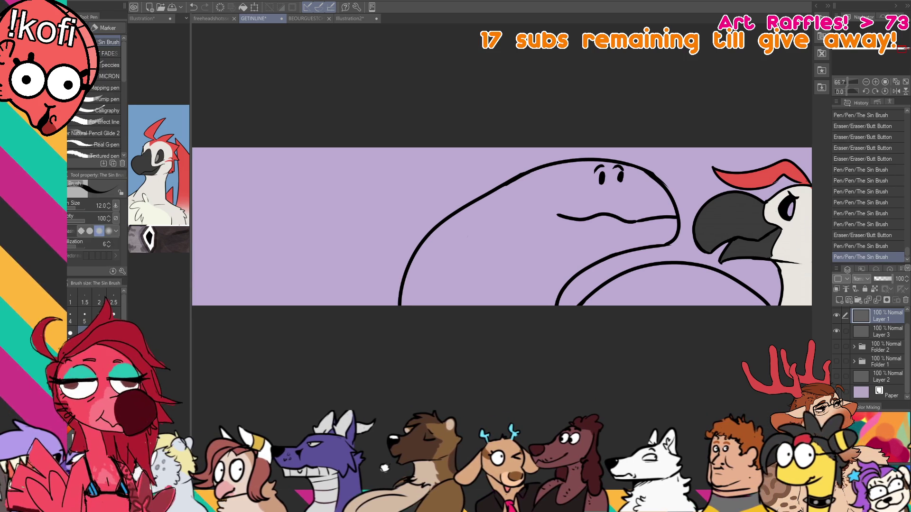
key("e")
left_click_drag(655, 173, 665, 186)
left_click_drag(666, 186, 676, 203)
key("p")
left_click_drag(648, 170, 675, 215)
key("ctrl+z")
left_click_drag(648, 169, 675, 205)
left_click_drag(660, 189, 650, 192)
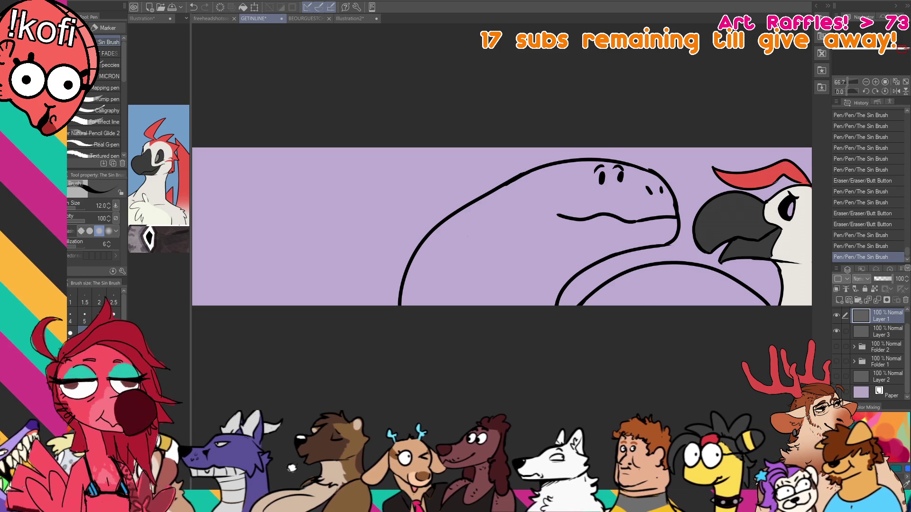
Lasso the new head and move it down and to the left.
left_click_drag(728, 293, 715, 303)
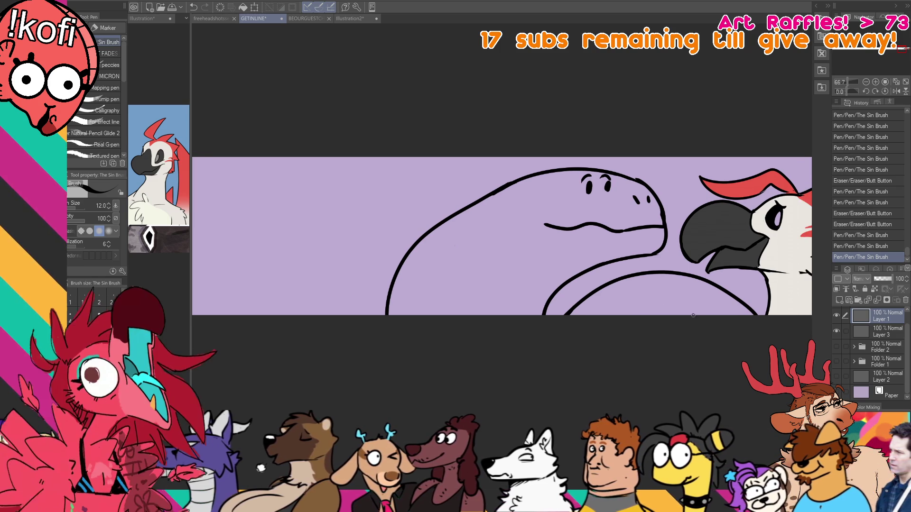
key("m")
mouse_move(672, 255)
left_mouse_down()
mouse_move(493, 151)
mouse_move(711, 373)
mouse_move(764, 318)
mouse_move(712, 279)
left_mouse_up()
key("k")
left_click_drag(724, 314, 715, 333)
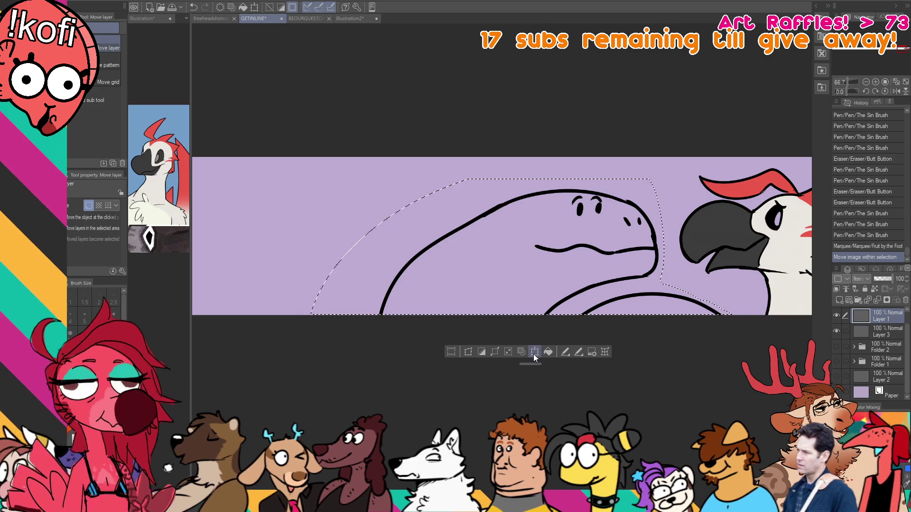
Scale up the lassoed head, place its snout near the bird's beak, and deselect.
left_click(535, 351)
left_click_drag(278, 358, 245, 369)
left_click_drag(688, 346, 675, 349)
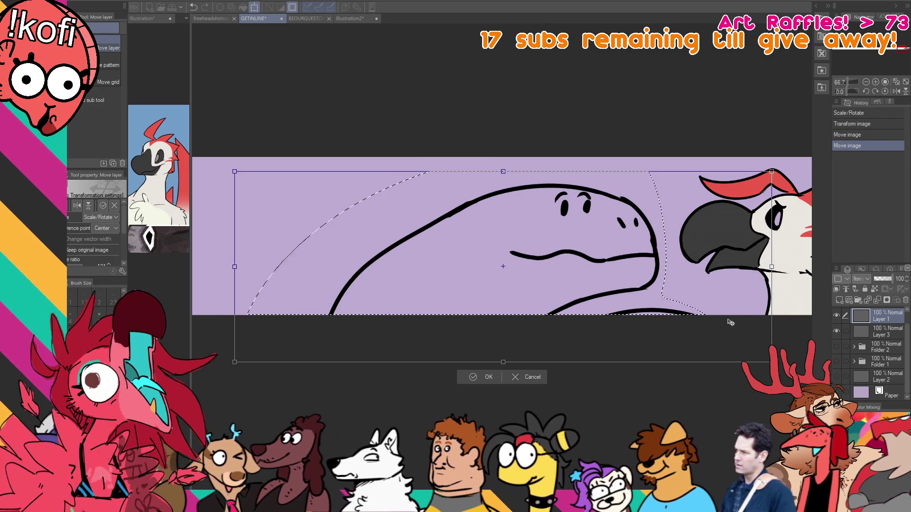
key("Return")
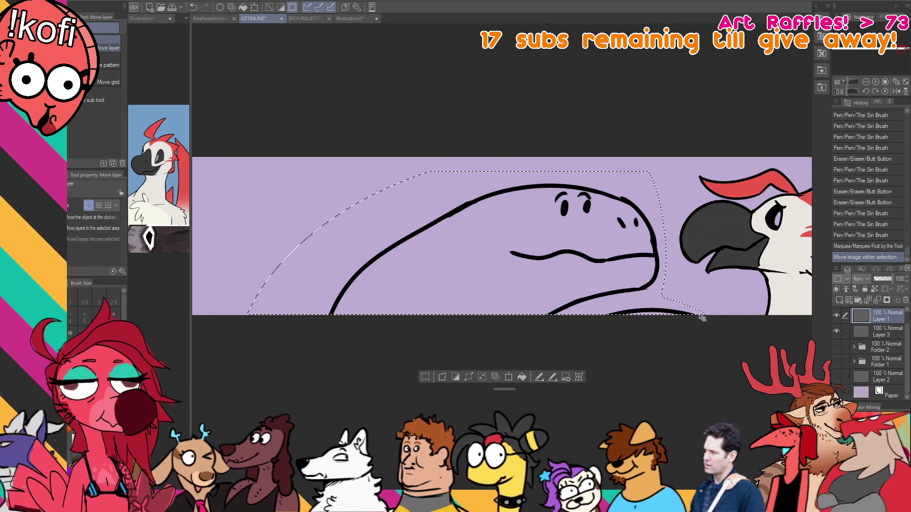
left_click_drag(689, 316, 693, 315)
key("ctrl+d")
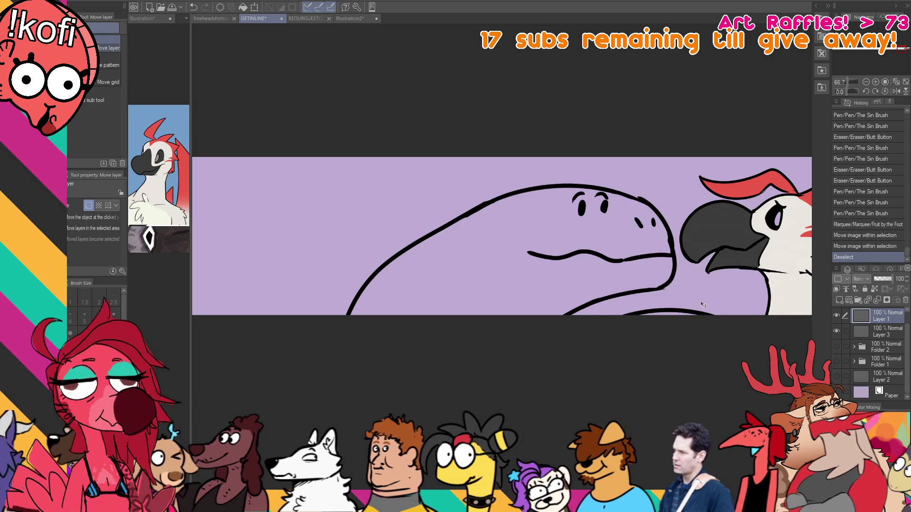
Draw the first two swept-back crest spikes to the left of the head.
key("p")
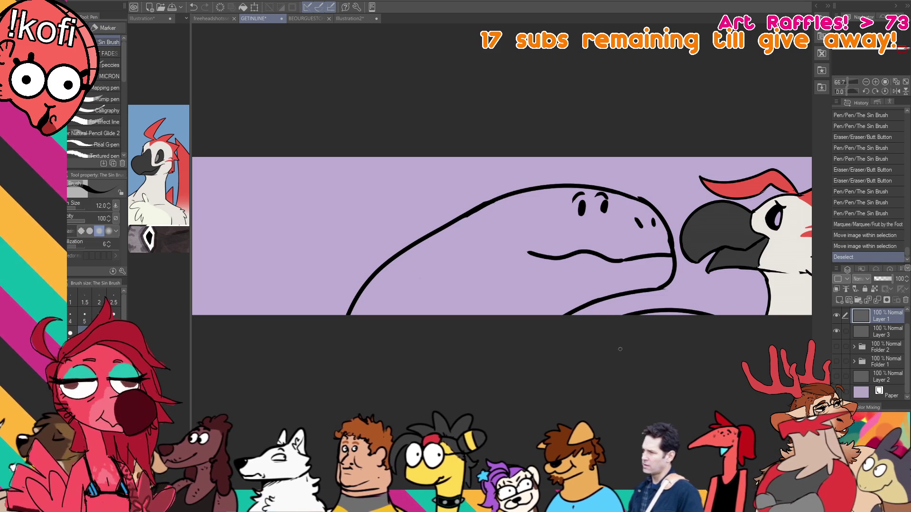
left_click_drag(532, 187, 451, 206)
key("ctrl+z")
mouse_move(533, 187)
left_mouse_down()
mouse_move(351, 159)
mouse_move(473, 209)
mouse_move(333, 225)
mouse_move(406, 237)
left_mouse_up()
mouse_move(538, 257)
left_mouse_down()
mouse_move(571, 251)
mouse_move(580, 151)
left_mouse_up()
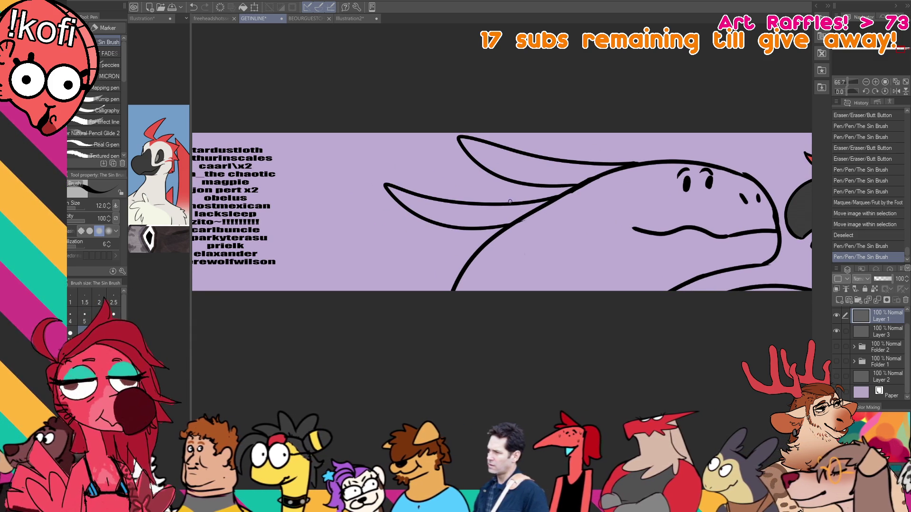
Try and undo a line near the jaw, then touch up the join between the spikes.
left_click_drag(529, 219, 433, 269)
key("ctrl+z")
mouse_move(489, 233)
left_mouse_down()
mouse_move(377, 258)
mouse_move(464, 261)
mouse_move(332, 259)
mouse_move(451, 266)
mouse_move(467, 258)
left_mouse_up()
key("ctrl+z")
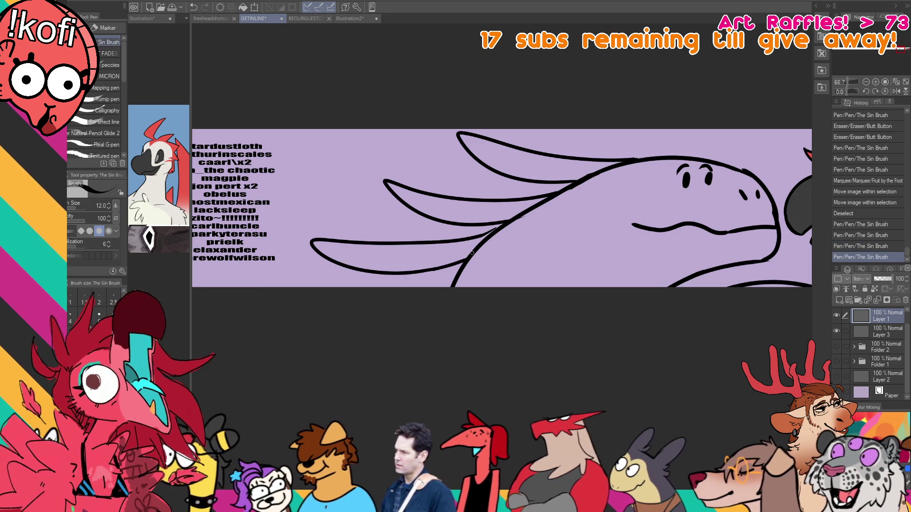
mouse_move(539, 192)
left_mouse_down()
mouse_move(615, 146)
mouse_move(574, 181)
left_mouse_up()
Refine the lower crest spike and add the remaining plume strokes.
mouse_move(721, 126)
left_mouse_down()
mouse_move(584, 175)
mouse_move(596, 147)
left_mouse_up()
key("e")
key("p")
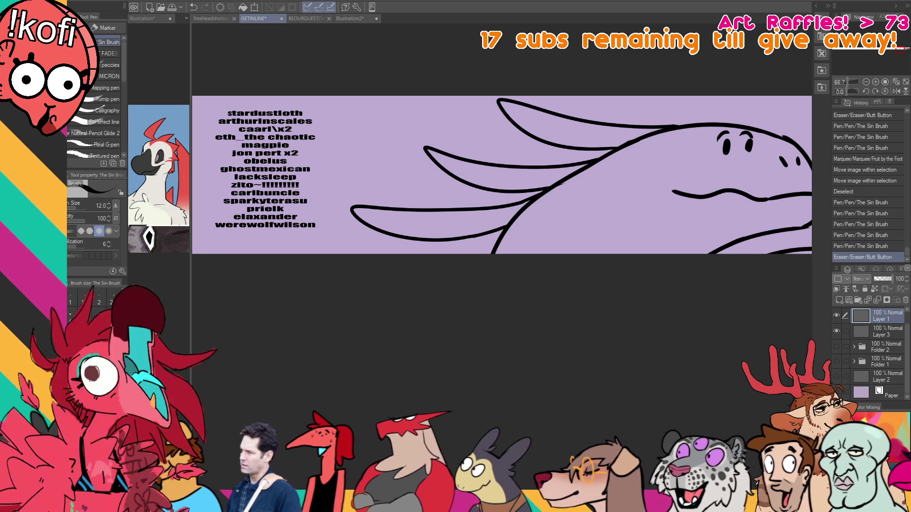
left_click_drag(684, 125, 641, 127)
left_click_drag(727, 200, 714, 176)
left_click_drag(701, 175, 707, 178)
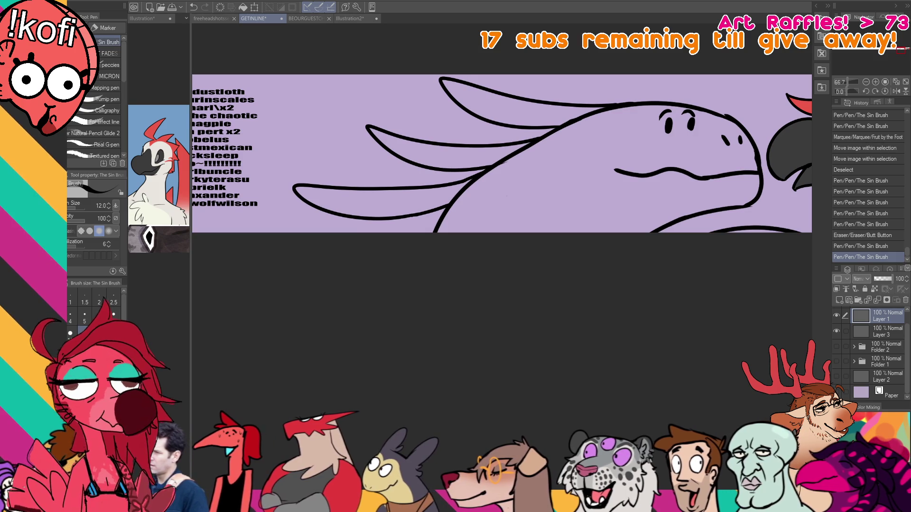
mouse_move(632, 166)
left_mouse_down()
mouse_move(662, 156)
mouse_move(605, 177)
left_mouse_up()
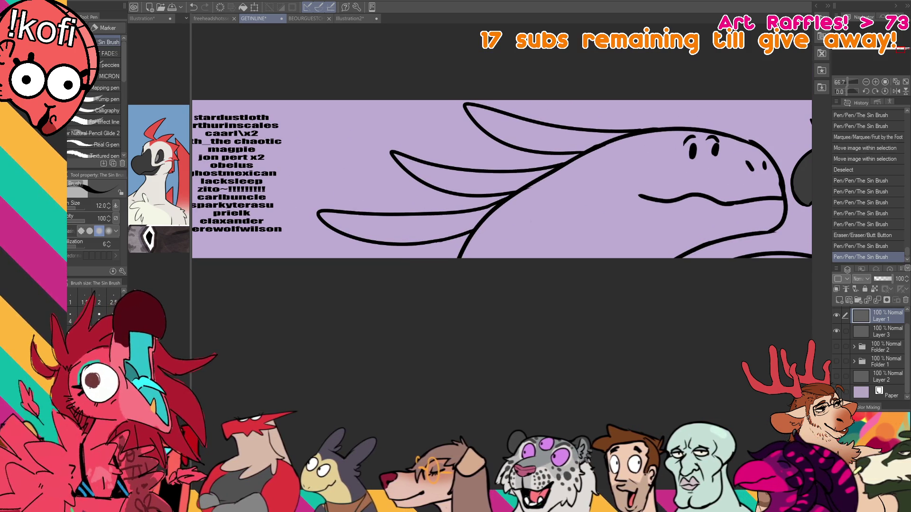
On Layer 3, fill the new head orange and its three crest spikes yellow-orange.
left_click(152, 170)
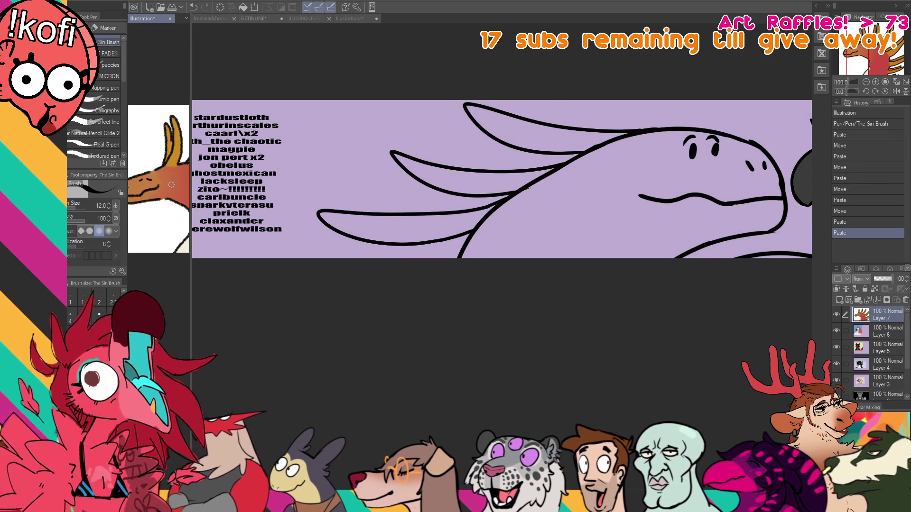
left_click(716, 256)
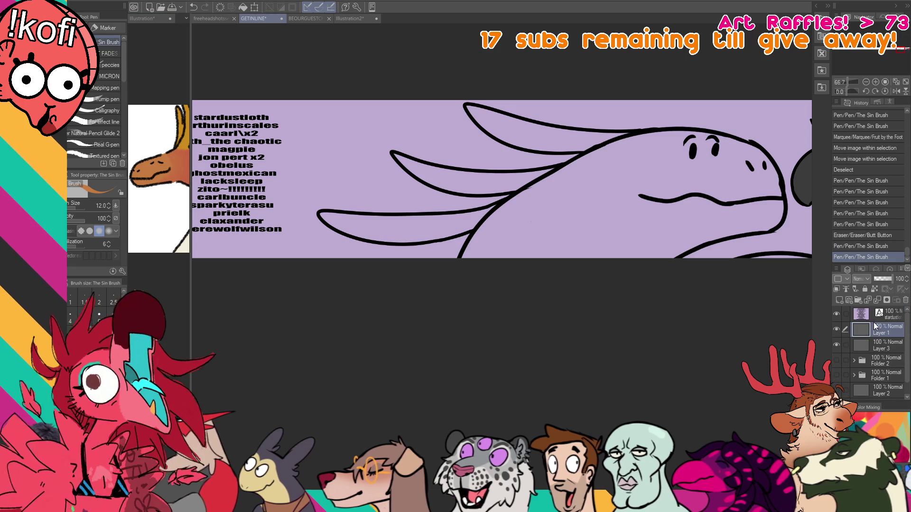
left_click(883, 346)
key("g")
key("ctrl+z")
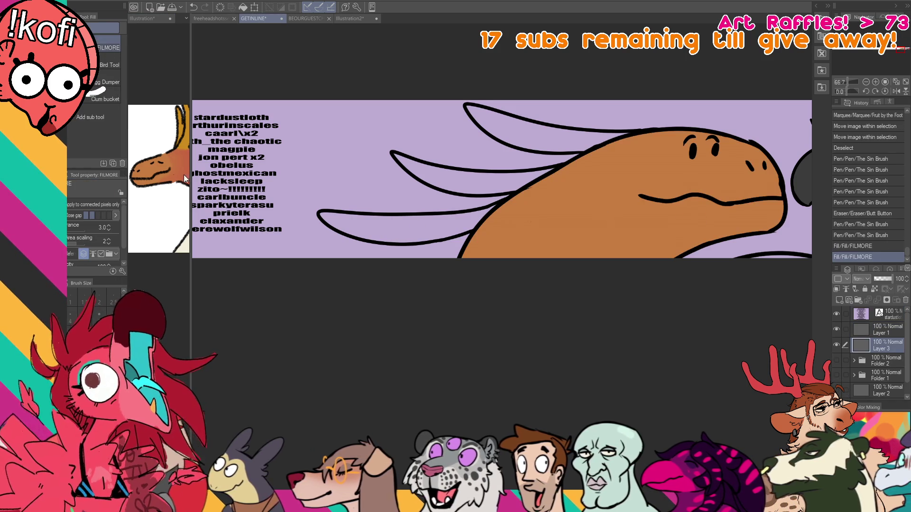
left_click(183, 128)
key("g")
left_click(461, 227)
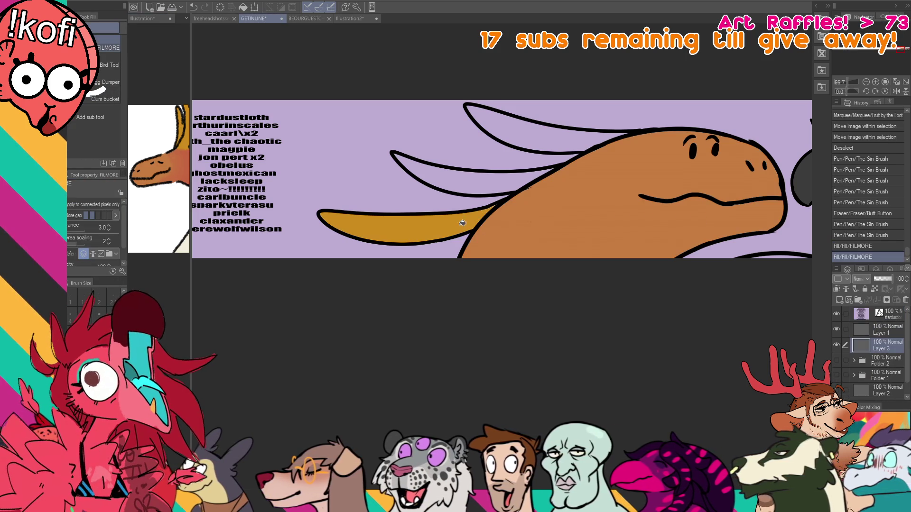
left_click(475, 177)
left_click(546, 124)
Select the orange head, airbrush soft red shading over its lower left, and deselect.
left_click(166, 190)
key("p")
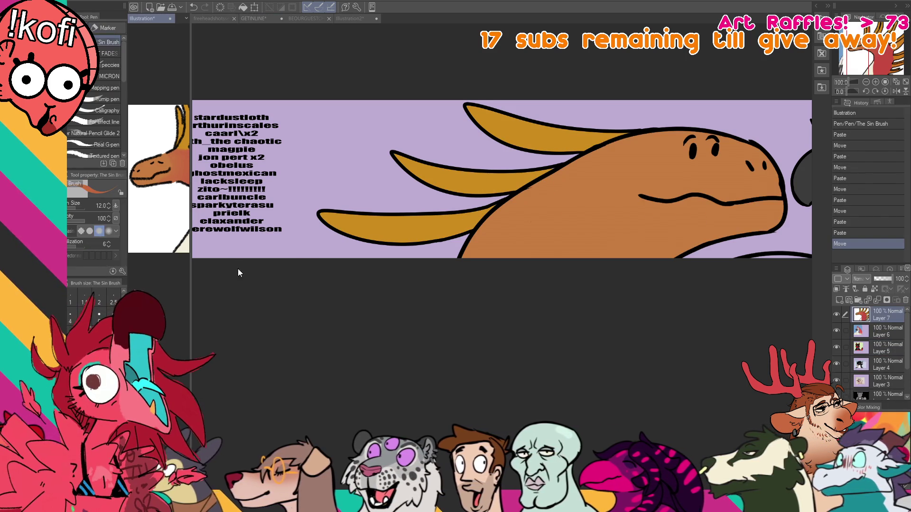
left_click_drag(173, 230, 148, 243)
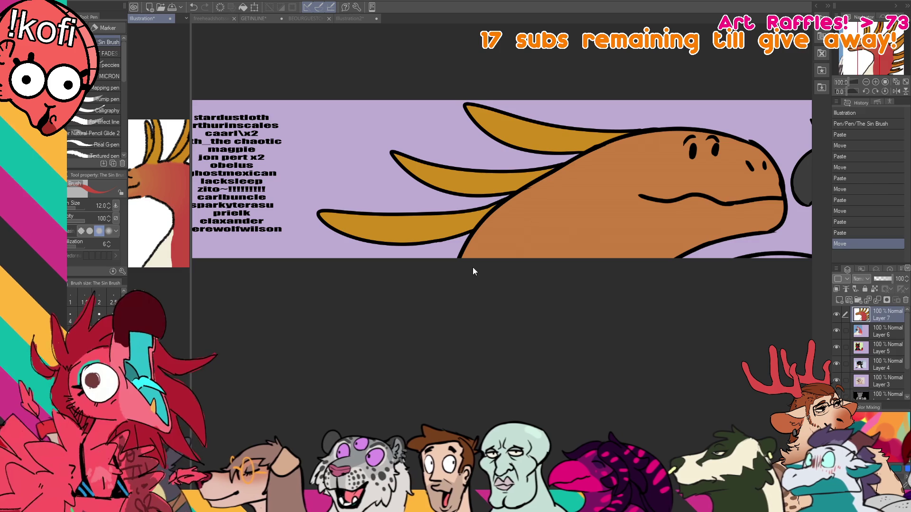
left_click(555, 247)
key("w")
left_click(555, 247)
key("b")
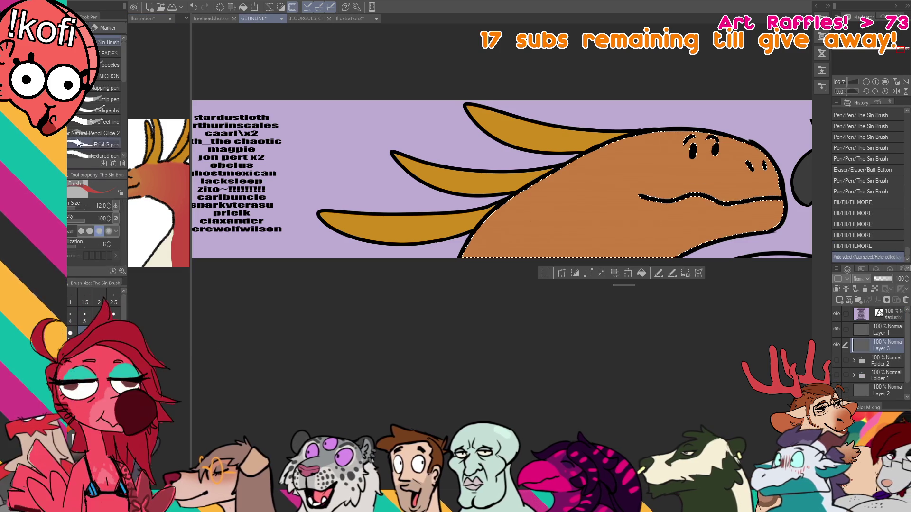
mouse_move(592, 278)
left_mouse_down()
mouse_move(576, 370)
mouse_move(469, 266)
left_mouse_up()
mouse_move(481, 188)
left_mouse_down()
mouse_move(671, 285)
mouse_move(575, 376)
left_mouse_up()
scroll(159, 237, "down", 3)
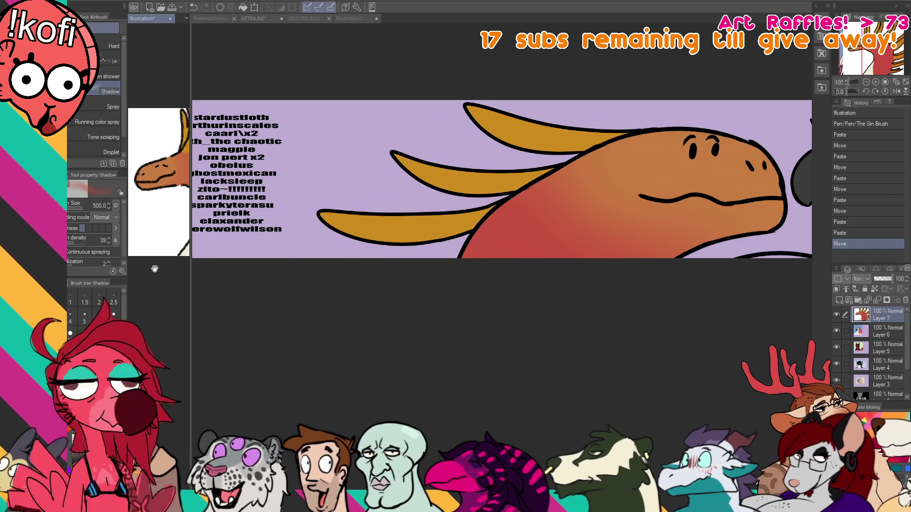
left_click(659, 283)
key("ctrl+d")
Check Layer 6 in the other illustration, then bucket-fill a region of the GETINLINE banner.
mouse_move(708, 338)
left_mouse_down()
mouse_move(655, 345)
mouse_move(639, 370)
left_mouse_up()
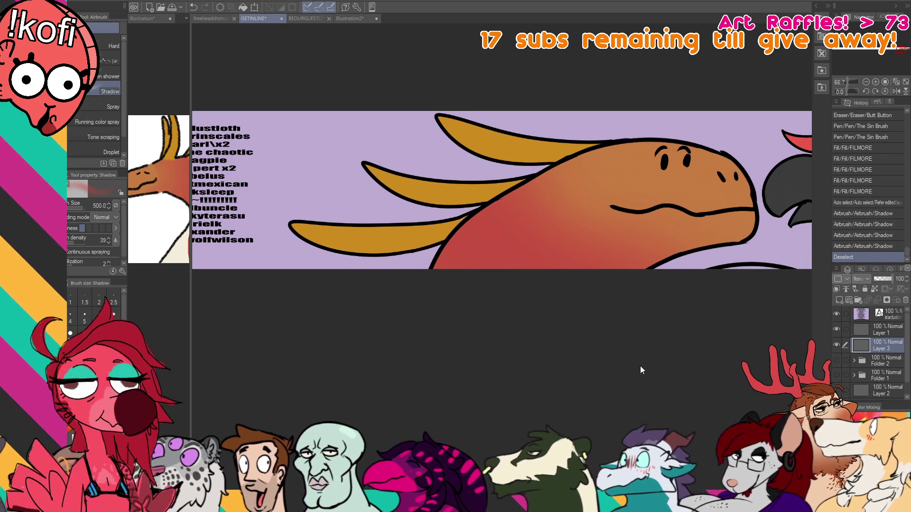
key("p")
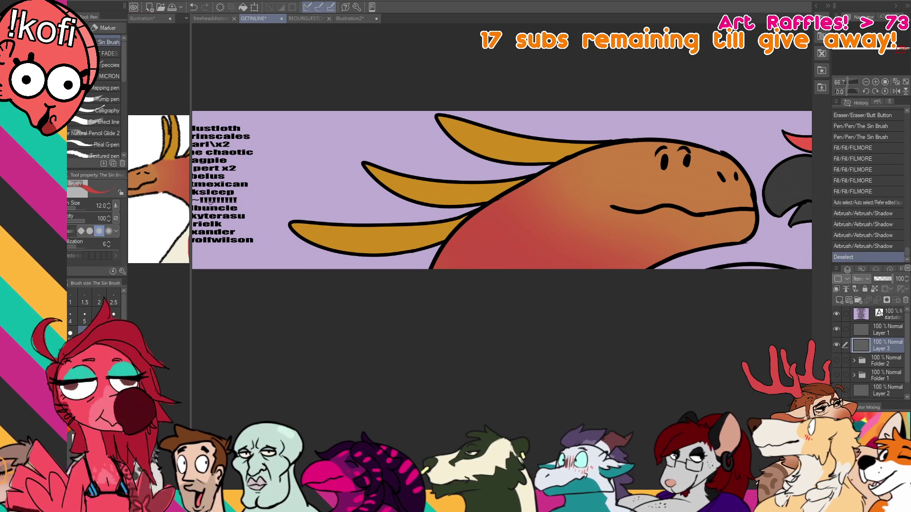
left_click(145, 251)
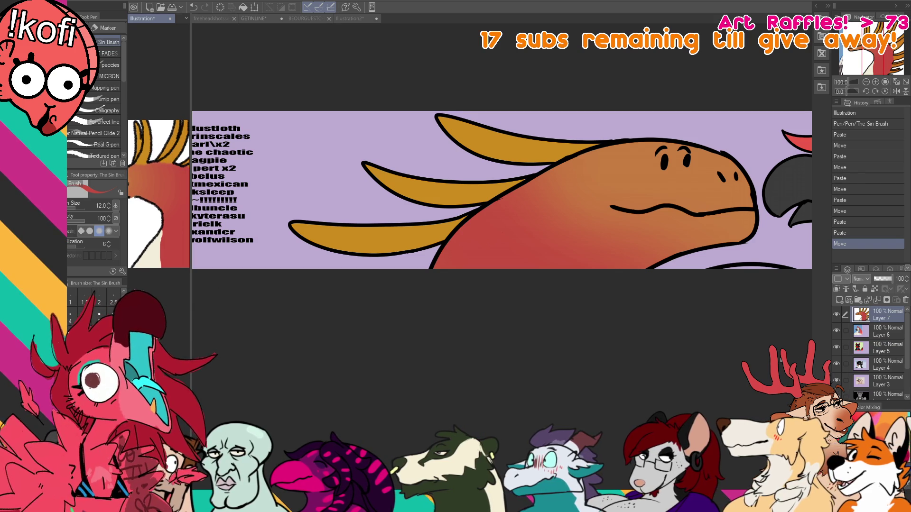
left_click(847, 327)
key("ctrl+Tab")
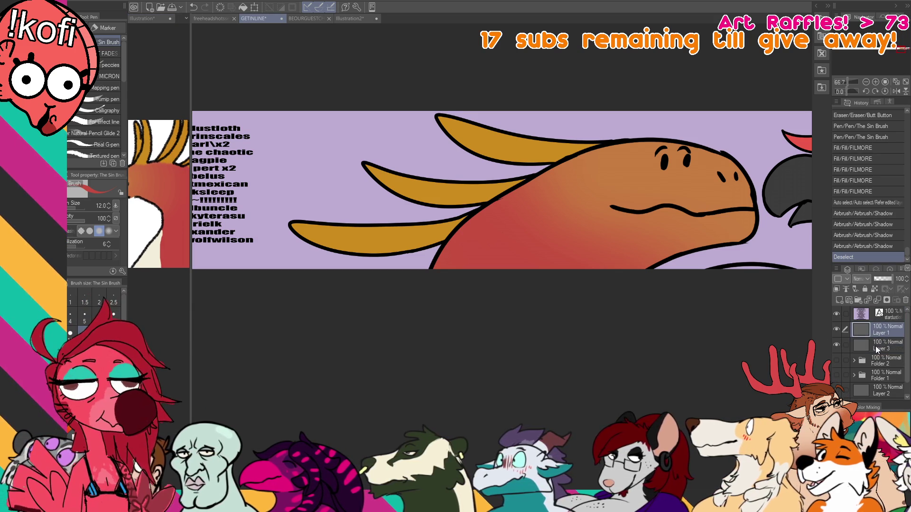
left_click(875, 346)
key("g")
left_click(755, 265)
mouse_move(756, 265)
left_mouse_down()
mouse_move(585, 278)
mouse_move(574, 321)
left_mouse_up()
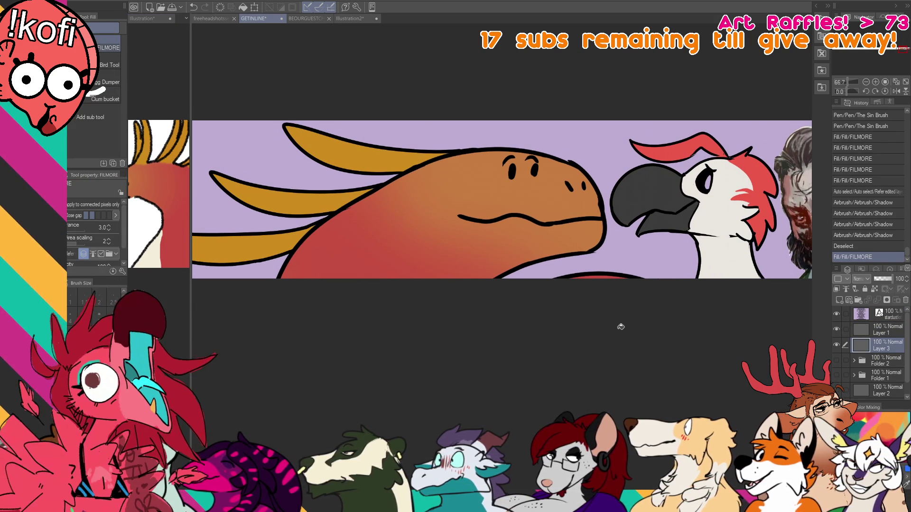
scroll(559, 291, "up", 1)
scroll(556, 296, "down", 5)
scroll(554, 295, "up", 1)
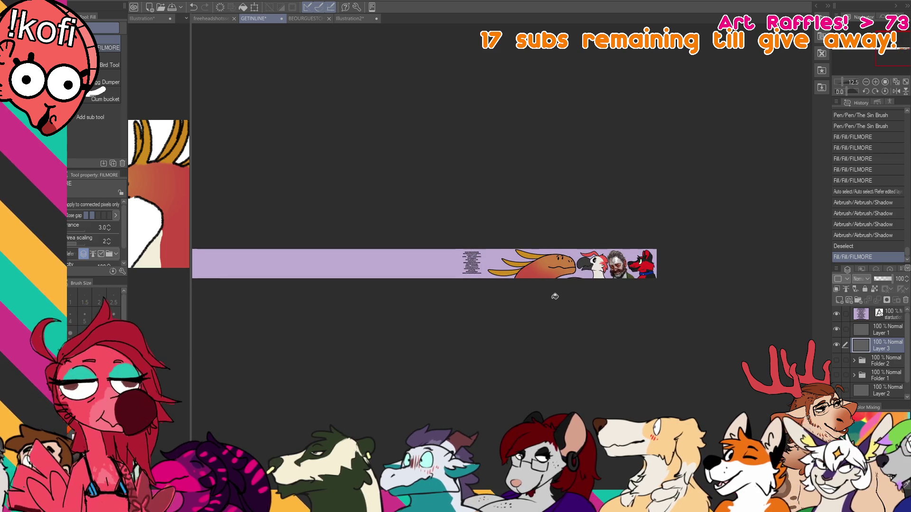
Move the name list layer toward the banner's left side.
scroll(537, 309, "up", 2)
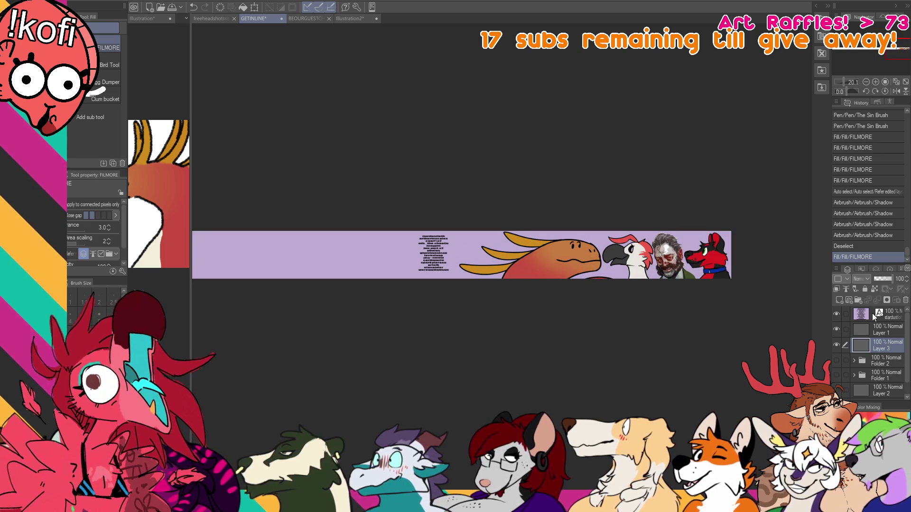
key("k")
mouse_move(560, 279)
left_mouse_down()
mouse_move(468, 280)
mouse_move(505, 301)
mouse_move(545, 299)
left_mouse_up()
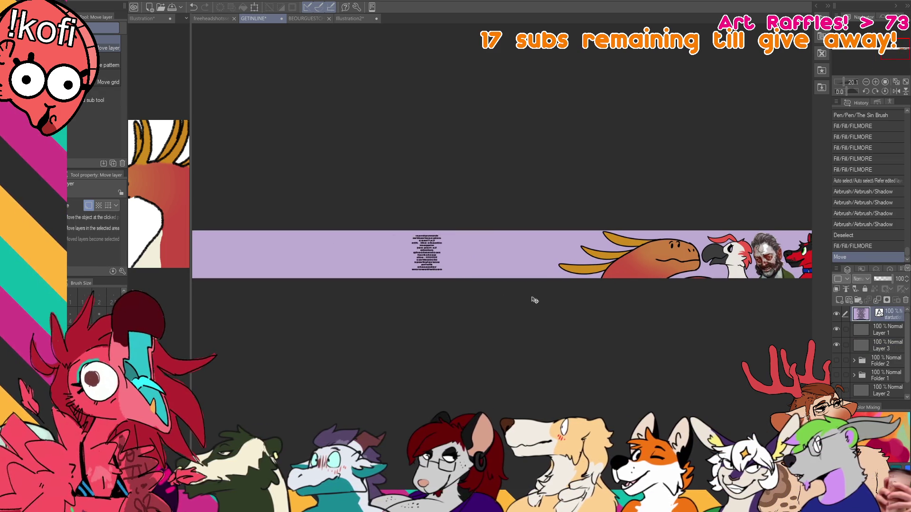
Delete one line from the name list with the Text tool and commit the edit.
scroll(365, 238, "up", 2)
scroll(364, 238, "up", 1)
key("t")
left_click(444, 261)
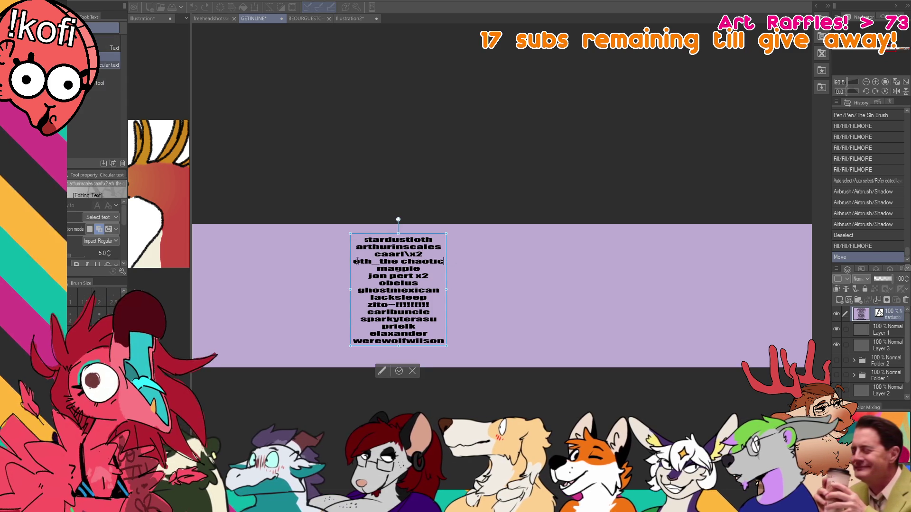
left_click_drag(362, 263, 437, 261)
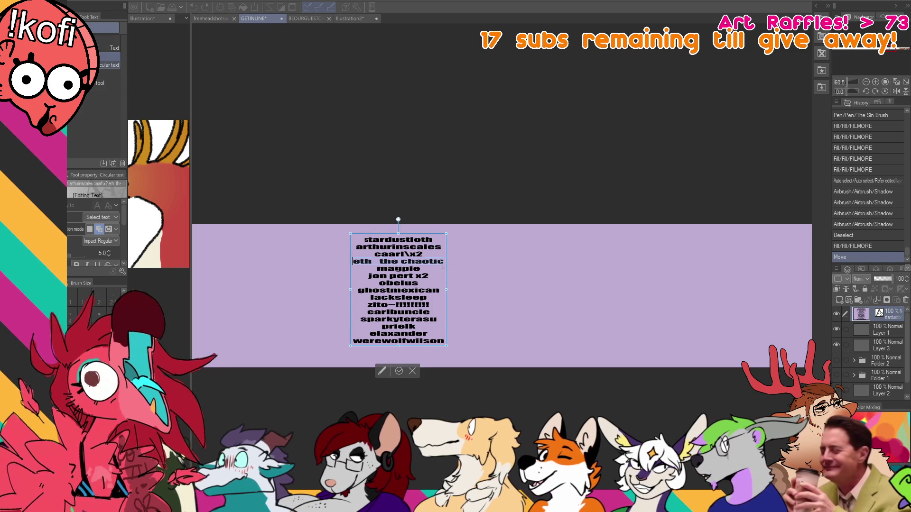
key("BackSpace")
left_click(863, 351)
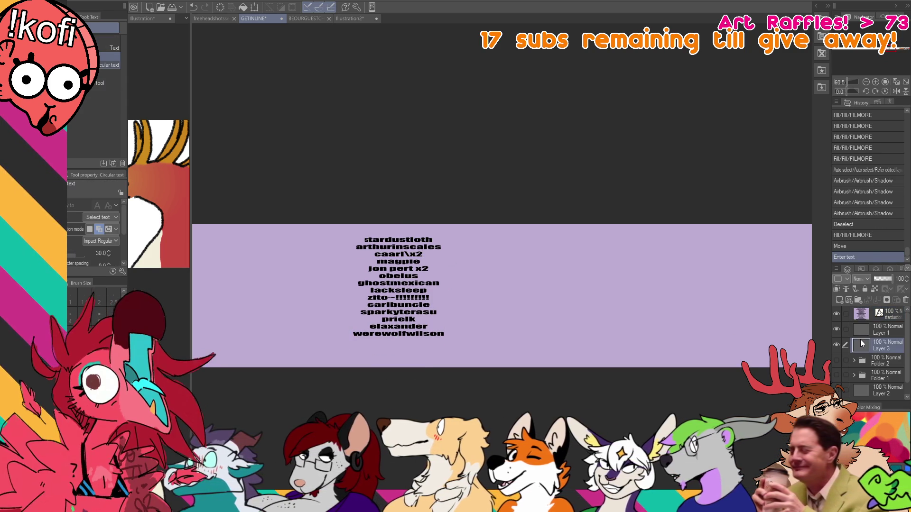
left_click(206, 19)
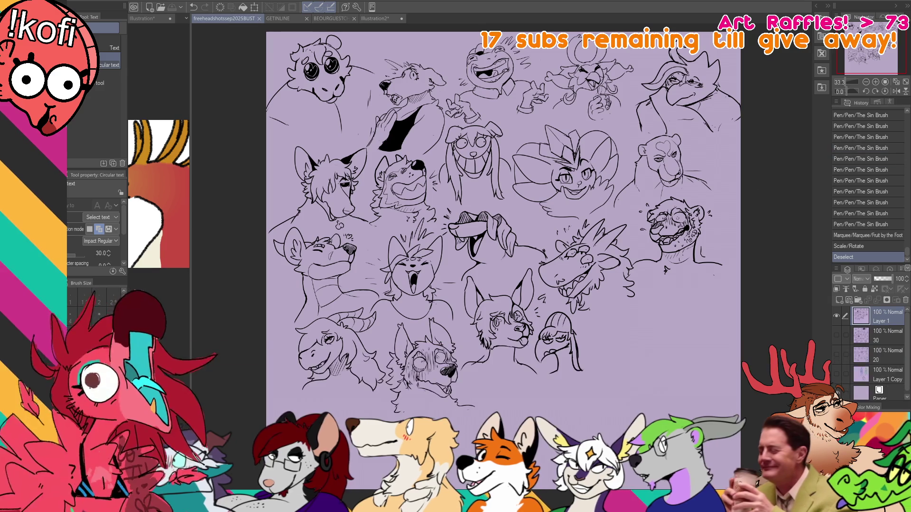
Pan across the freeheadshotssep2025BUST page of black-line head sketches.
mouse_move(531, 205)
left_mouse_down()
mouse_move(574, 203)
mouse_move(551, 201)
left_mouse_up()
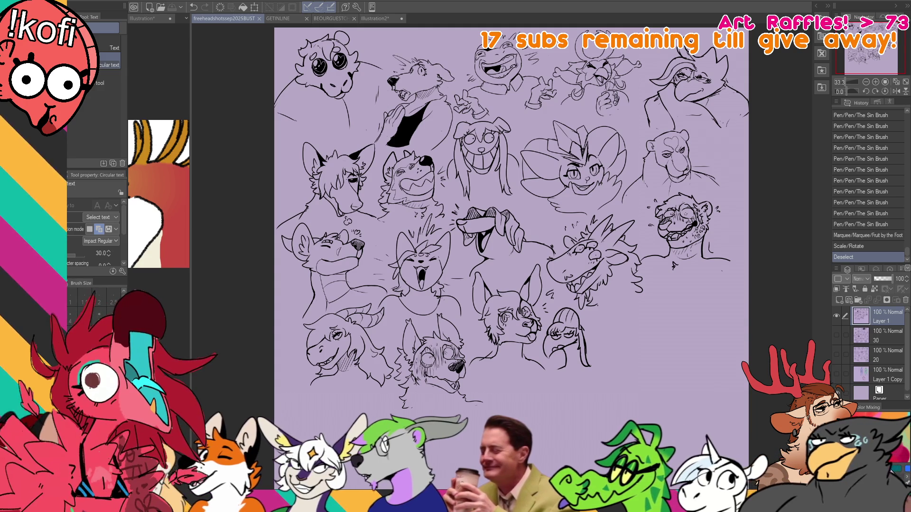
Select the Sin Brush pen and zoom to 100% on the page's empty lower-right area.
key("p")
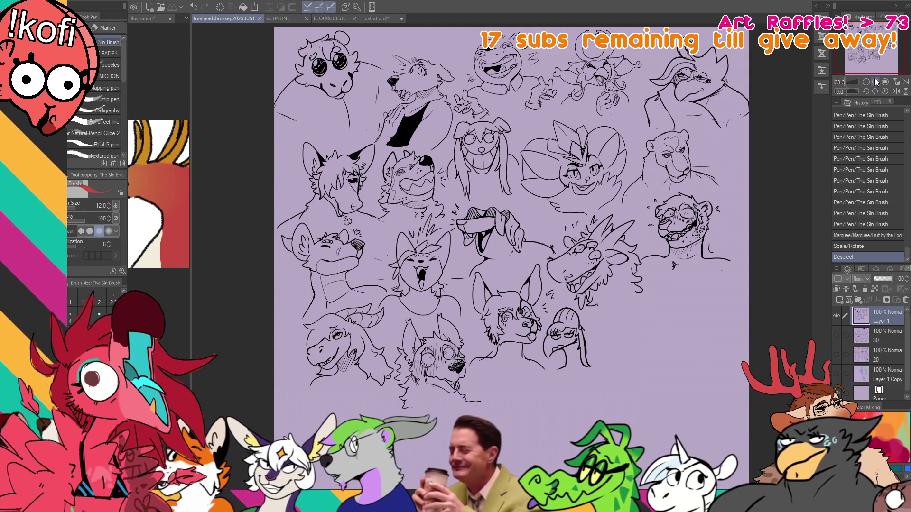
left_click(876, 82)
left_click(876, 82)
left_click(876, 82)
left_click_drag(628, 297, 560, 237)
left_click_drag(616, 265, 584, 223)
Draw the long beak's top line and lower curve, discarding the trial strokes.
left_click_drag(710, 255, 466, 313)
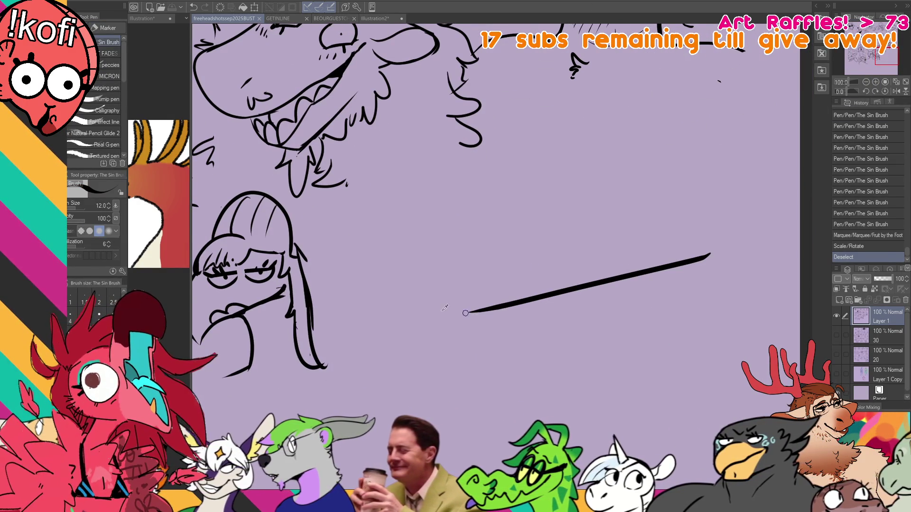
left_click_drag(721, 286, 572, 300)
key("ctrl+z")
key("ctrl+z")
mouse_move(724, 266)
left_mouse_down()
mouse_move(417, 273)
mouse_move(469, 270)
left_mouse_up()
Draw both eyes with pupils and heavy, half-closed lids.
key("ctrl+z")
key("ctrl+z")
mouse_move(714, 237)
left_mouse_down()
mouse_move(458, 230)
mouse_move(469, 232)
mouse_move(397, 348)
mouse_move(710, 303)
left_mouse_up()
mouse_move(567, 235)
left_mouse_down()
mouse_move(597, 254)
mouse_move(630, 241)
mouse_move(700, 236)
left_mouse_up()
left_click_drag(606, 238, 610, 242)
key("ctrl+z")
left_click_drag(675, 238, 678, 241)
mouse_move(562, 234)
left_mouse_down()
mouse_move(633, 237)
mouse_move(697, 222)
left_mouse_up()
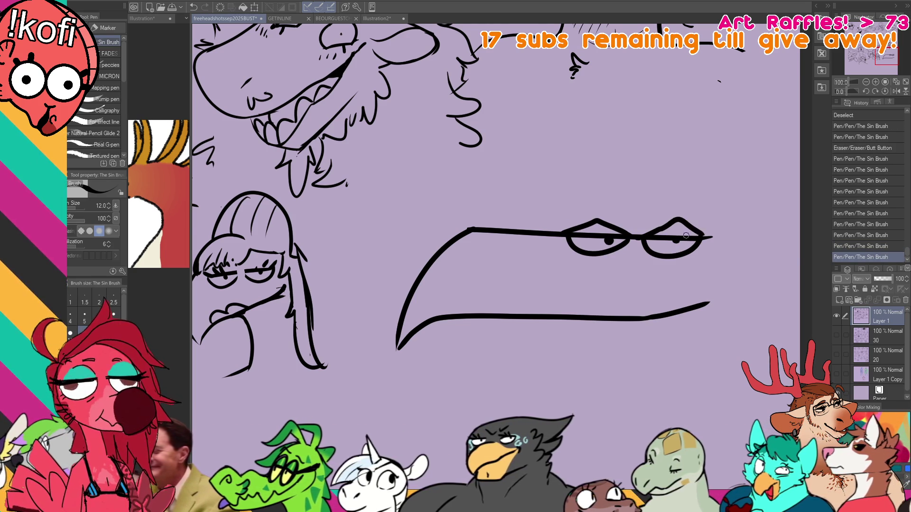
key("ctrl+z")
key("ctrl+z")
left_click_drag(633, 240, 699, 235)
key("ctrl+z")
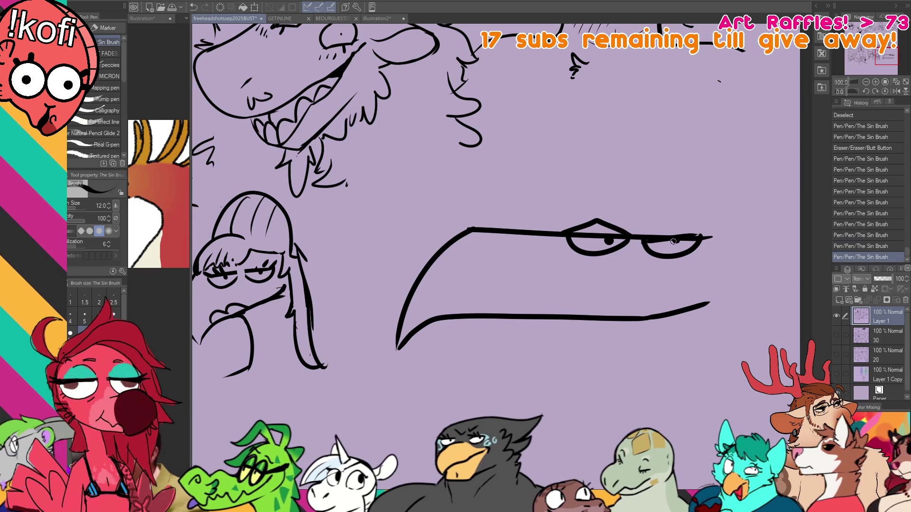
mouse_move(641, 240)
left_mouse_down()
mouse_move(695, 228)
mouse_move(707, 237)
left_mouse_up()
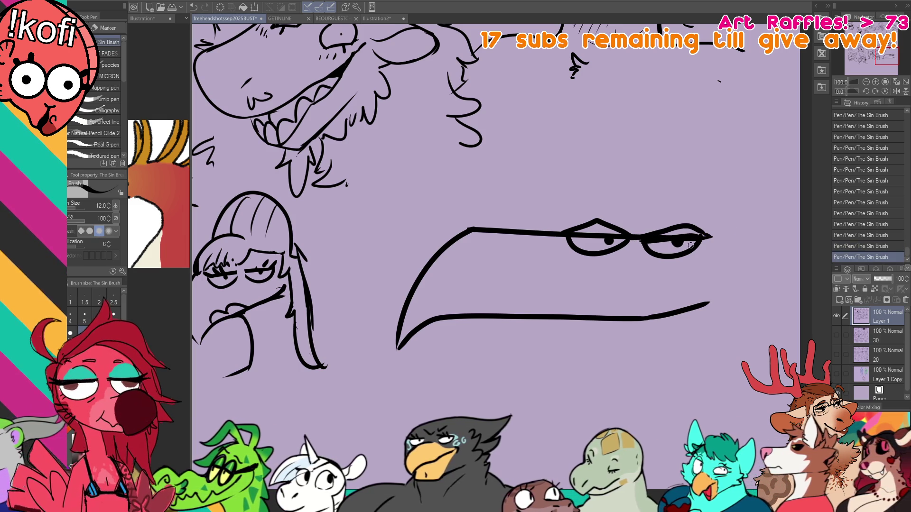
left_click_drag(566, 234, 626, 242)
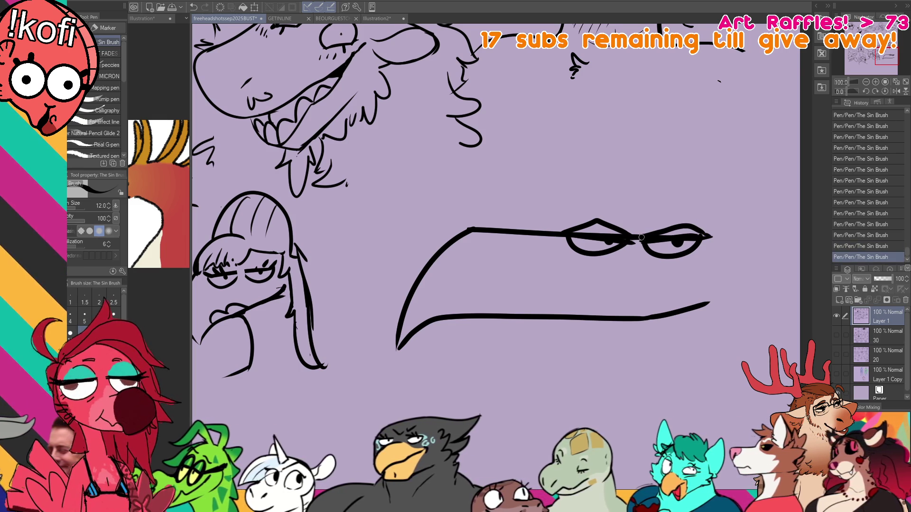
key("ctrl+z")
mouse_move(709, 247)
left_mouse_down()
mouse_move(687, 236)
mouse_move(690, 183)
mouse_move(717, 239)
mouse_move(706, 239)
left_mouse_up()
key("ctrl+z")
key("ctrl+z")
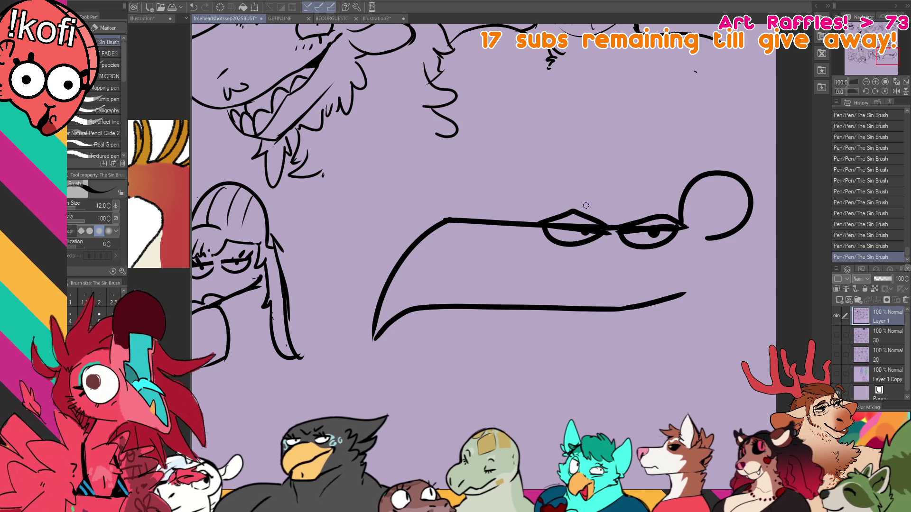
Draw two rounded ear tufts with inner curves above the eyes.
mouse_move(572, 212)
left_mouse_down()
mouse_move(599, 190)
mouse_move(546, 216)
left_mouse_up()
key("ctrl+z")
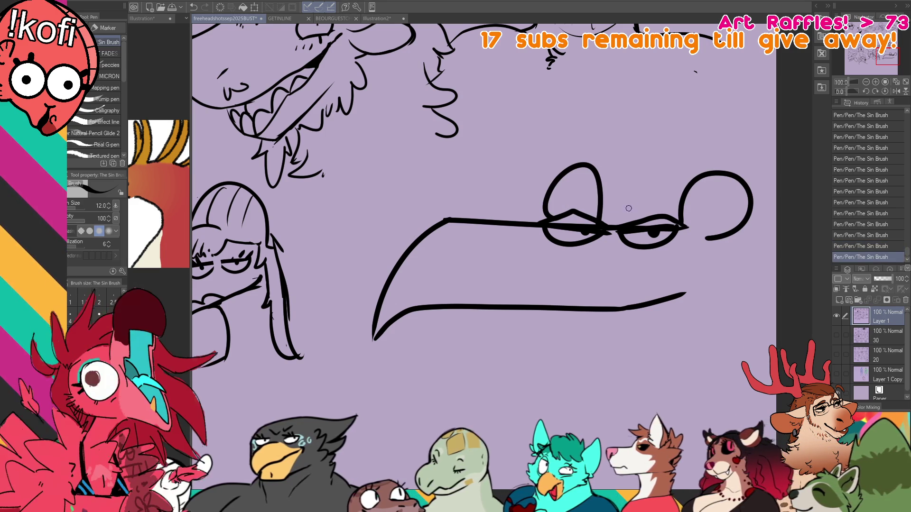
key("ctrl+z")
mouse_move(692, 228)
left_mouse_down()
mouse_move(706, 238)
mouse_move(701, 224)
mouse_move(742, 199)
left_mouse_up()
key("ctrl+z")
key("ctrl+z")
mouse_move(550, 216)
left_mouse_down()
mouse_move(560, 193)
mouse_move(593, 220)
left_mouse_up()
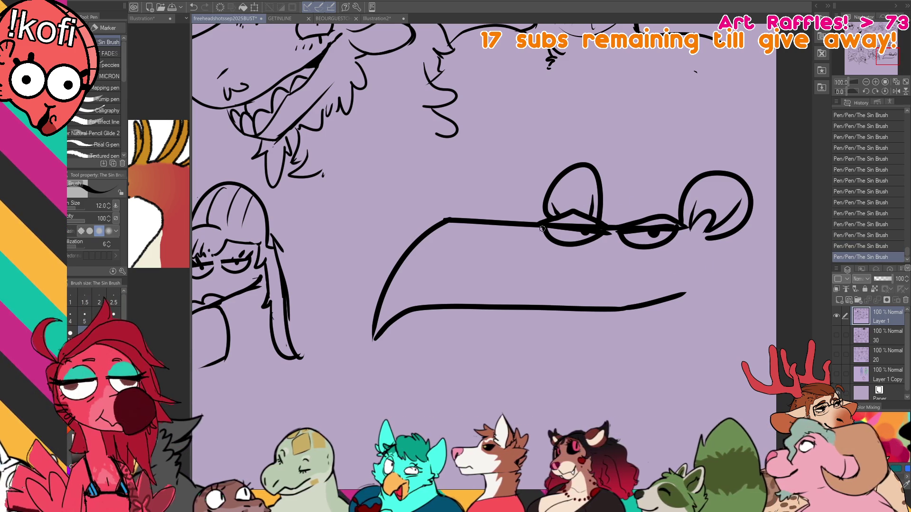
mouse_move(500, 210)
left_mouse_down()
mouse_move(505, 219)
mouse_move(548, 216)
left_mouse_up()
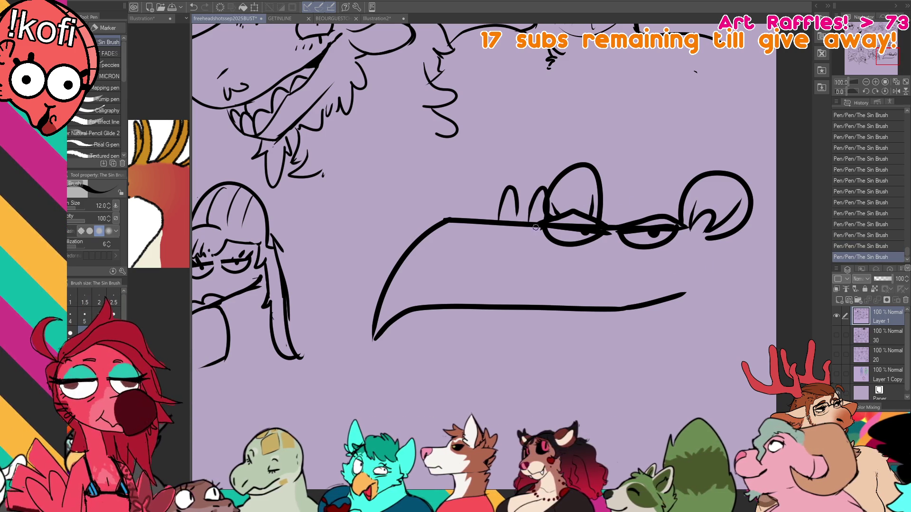
key("ctrl+z")
key("ctrl+z")
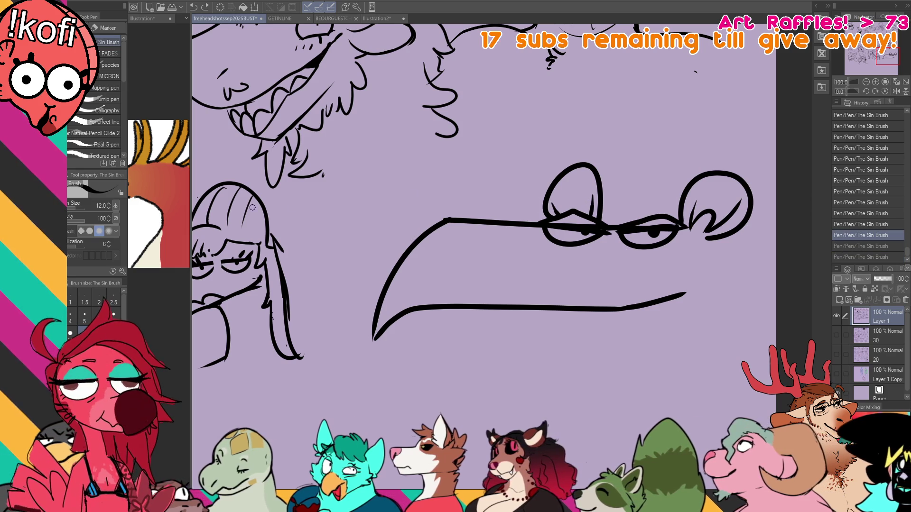
Draw round glasses with the ellipse tool, a large circle around each eye.
key("u")
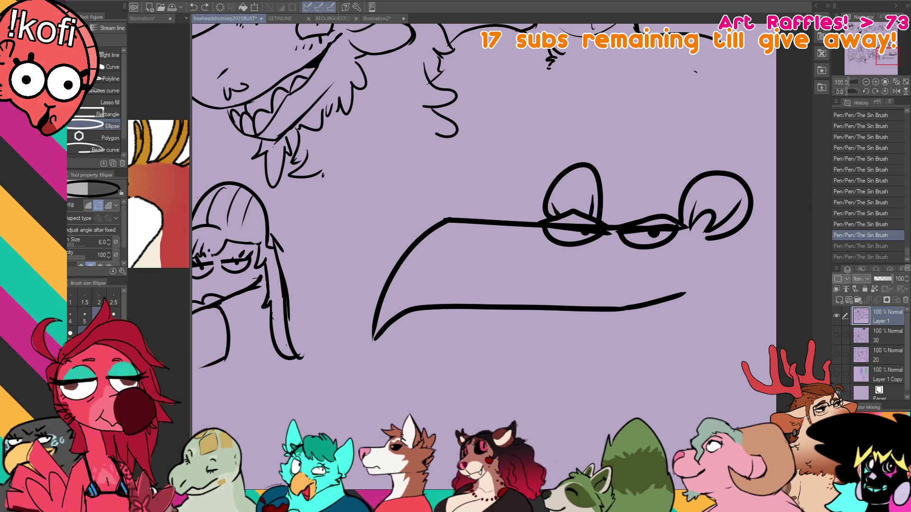
left_click_drag(507, 169, 608, 273)
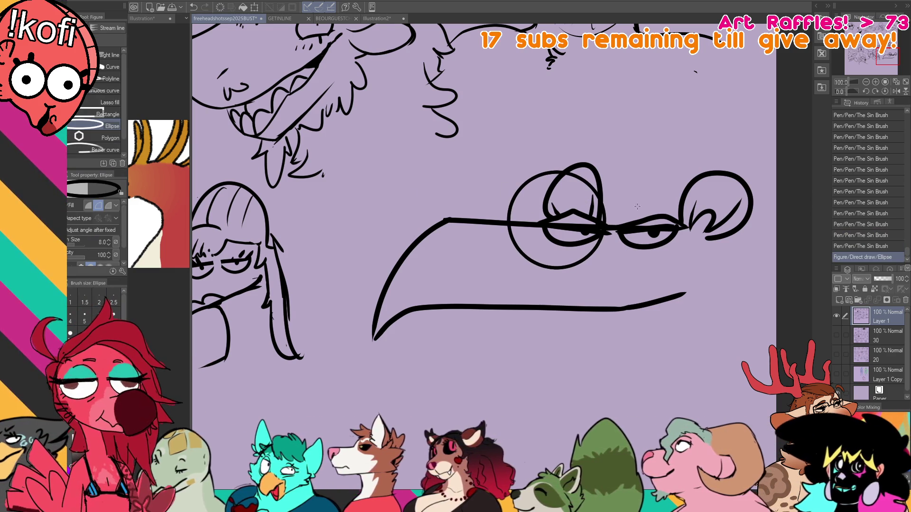
left_click_drag(615, 180, 711, 278)
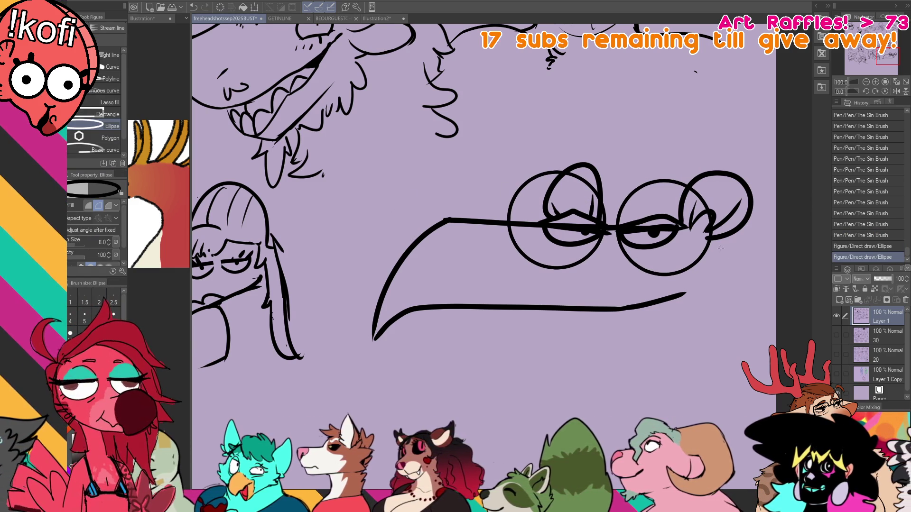
key("p")
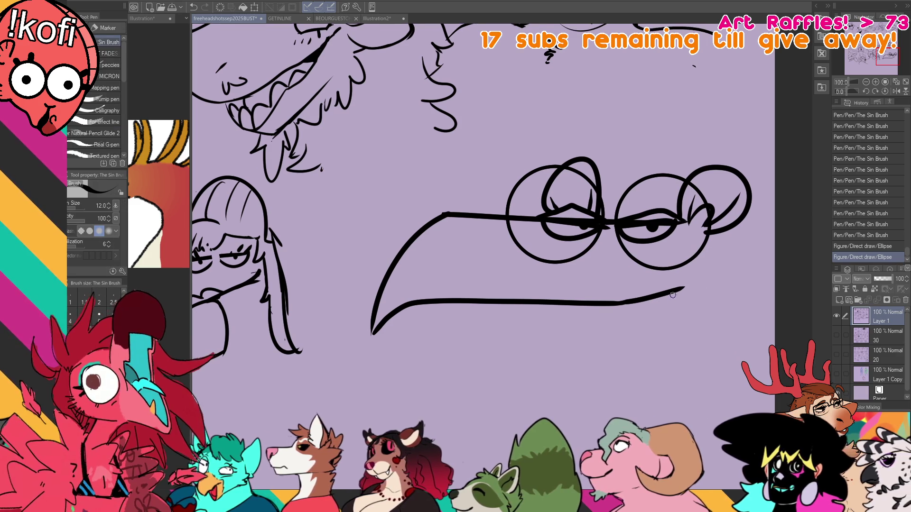
mouse_move(605, 226)
left_mouse_down()
mouse_move(617, 229)
mouse_move(611, 235)
mouse_move(617, 226)
left_mouse_up()
key("ctrl+z")
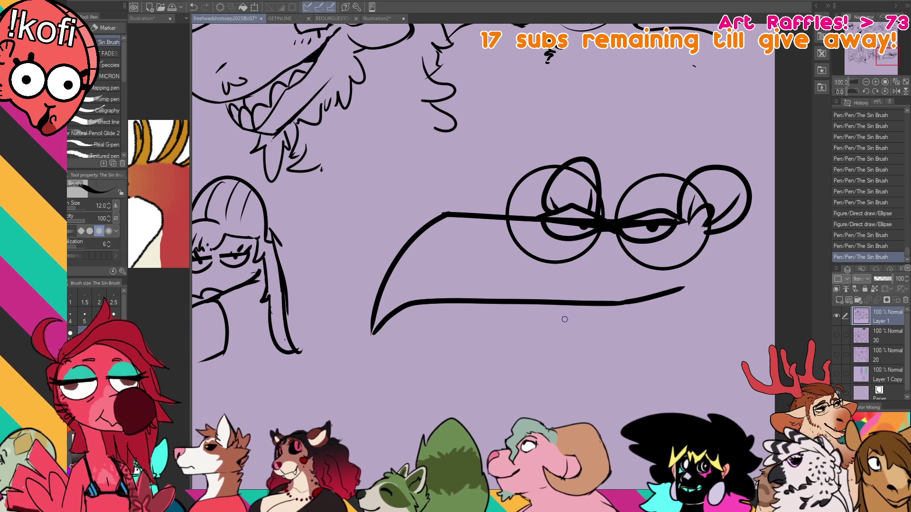
Extend and trim the lower beak line, and try a line below the right lens.
mouse_move(671, 289)
left_mouse_down()
mouse_move(700, 284)
mouse_move(693, 287)
left_mouse_up()
key("ctrl+z")
key("e")
left_click_drag(699, 286, 696, 289)
key("p")
left_click_drag(706, 233, 713, 280)
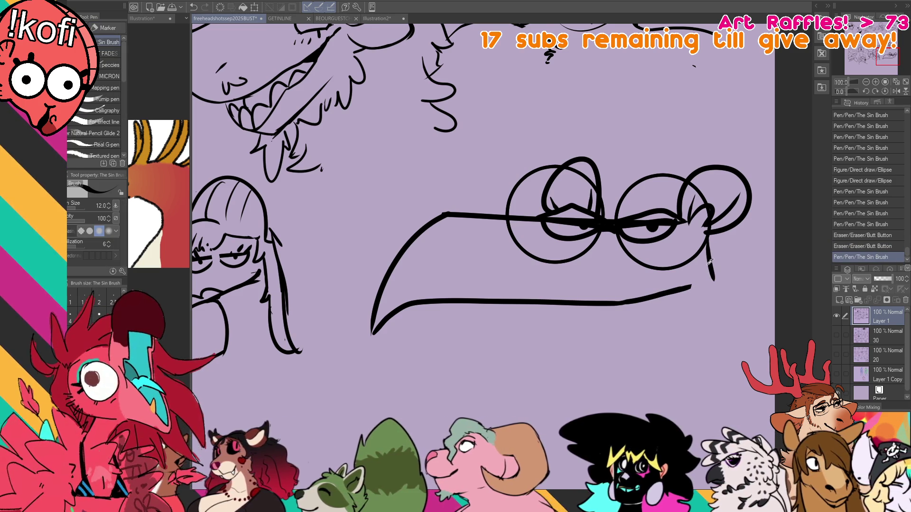
key("ctrl+z")
left_click_drag(706, 232, 726, 313)
key("ctrl+z")
Erase the middle of the old lower beak and draw a new curved lower beak line.
key("e")
mouse_move(683, 292)
left_mouse_down()
mouse_move(576, 302)
mouse_move(650, 296)
left_mouse_up()
key("p")
left_click_drag(534, 301, 697, 265)
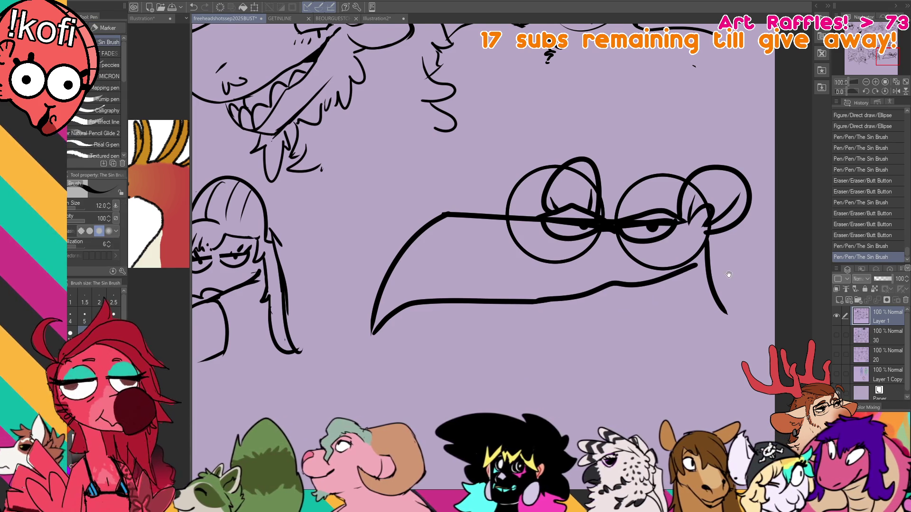
Add a lower lid under the right eye, lashes on the left eye and a cheek stroke.
left_click_drag(676, 315, 670, 301)
left_click_drag(619, 234, 652, 241)
mouse_move(562, 231)
left_mouse_down()
mouse_move(593, 227)
mouse_move(591, 214)
left_mouse_up()
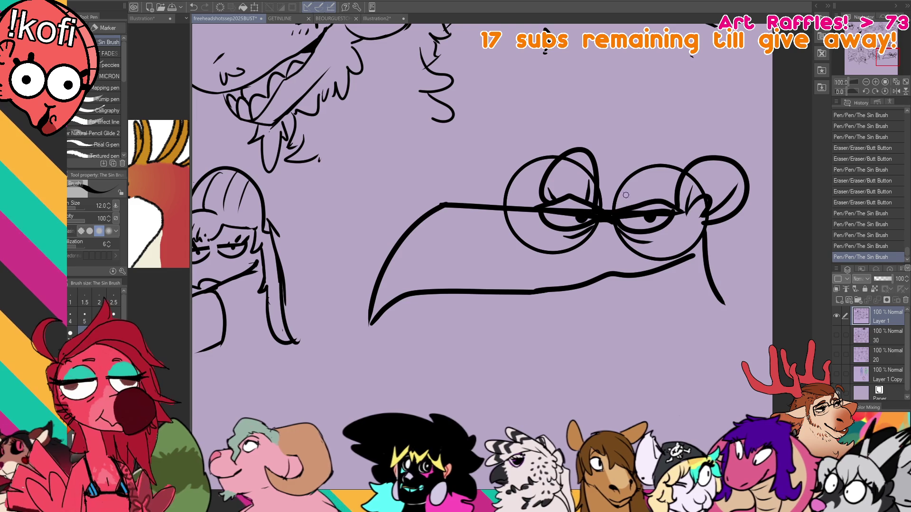
left_click_drag(702, 288, 701, 287)
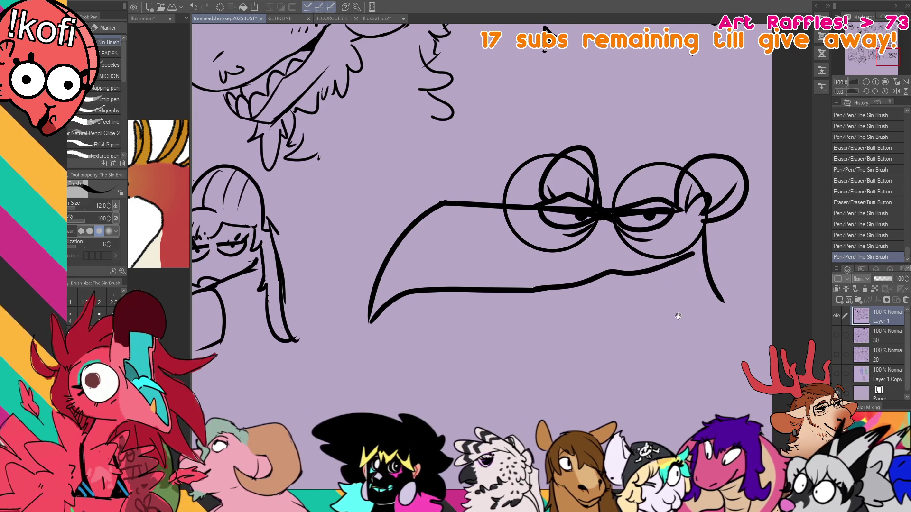
left_click_drag(675, 315, 674, 301)
left_click_drag(693, 235, 701, 229)
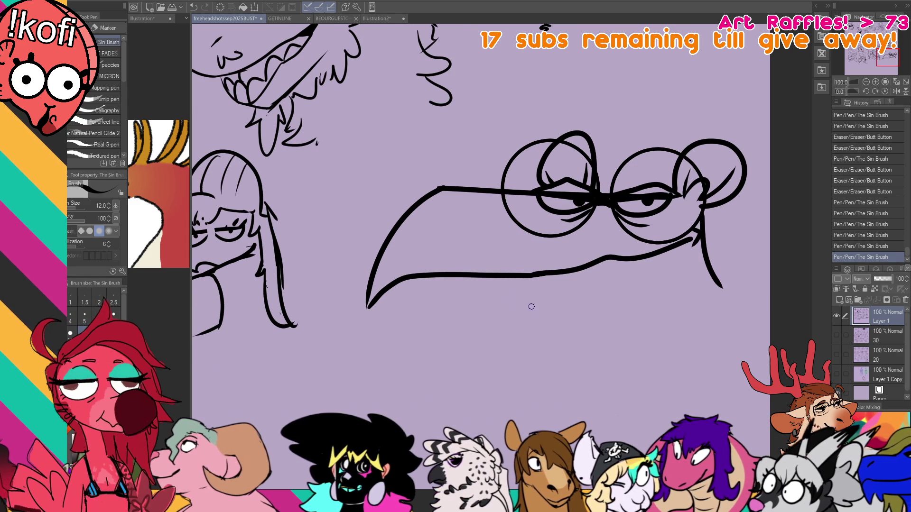
Draw the rounded lower jaw outline and join it to the beak's right corner.
left_click_drag(529, 276, 609, 311)
mouse_move(710, 257)
left_mouse_down()
mouse_move(715, 280)
mouse_move(754, 313)
left_mouse_up()
mouse_move(551, 289)
left_mouse_down()
mouse_move(522, 316)
mouse_move(612, 346)
mouse_move(745, 311)
left_mouse_up()
key("ctrl+z")
mouse_move(548, 287)
left_mouse_down()
mouse_move(514, 328)
mouse_move(541, 327)
left_mouse_up()
key("ctrl+z")
mouse_move(541, 282)
left_mouse_down()
mouse_move(526, 299)
mouse_move(760, 293)
left_mouse_up()
mouse_move(711, 268)
left_mouse_down()
mouse_move(764, 294)
mouse_move(758, 277)
mouse_move(712, 285)
mouse_move(689, 266)
mouse_move(747, 265)
mouse_move(717, 310)
left_mouse_up()
key("ctrl+z")
key("ctrl+z")
key("ctrl+z")
left_click_drag(746, 266, 704, 317)
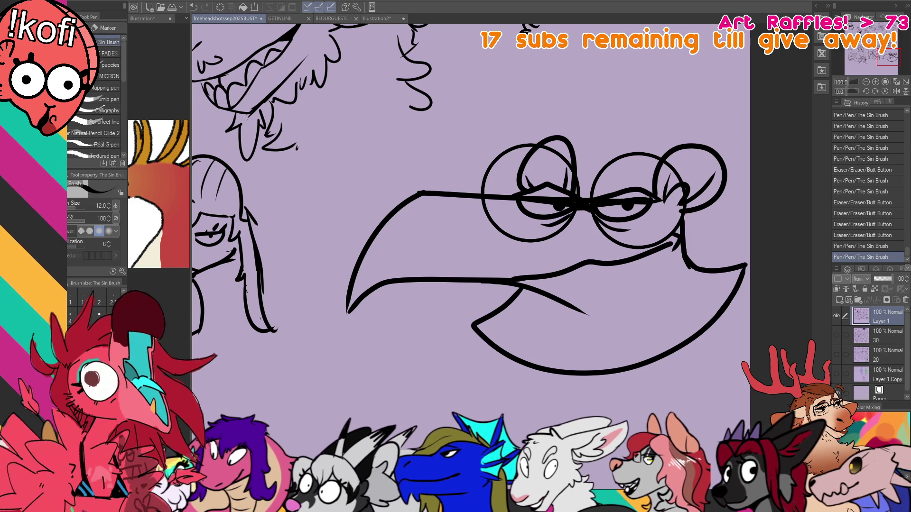
Re-stroke the lower jaw and beak's right side, and erase a stray mark above the head.
left_click_drag(531, 289, 481, 324)
key("ctrl+z")
left_click_drag(689, 252, 753, 265)
key("ctrl+z")
mouse_move(691, 253)
left_mouse_down()
mouse_move(752, 266)
mouse_move(757, 277)
mouse_move(740, 285)
mouse_move(751, 266)
mouse_move(739, 262)
mouse_move(721, 297)
left_mouse_up()
left_click_drag(681, 66, 669, 76)
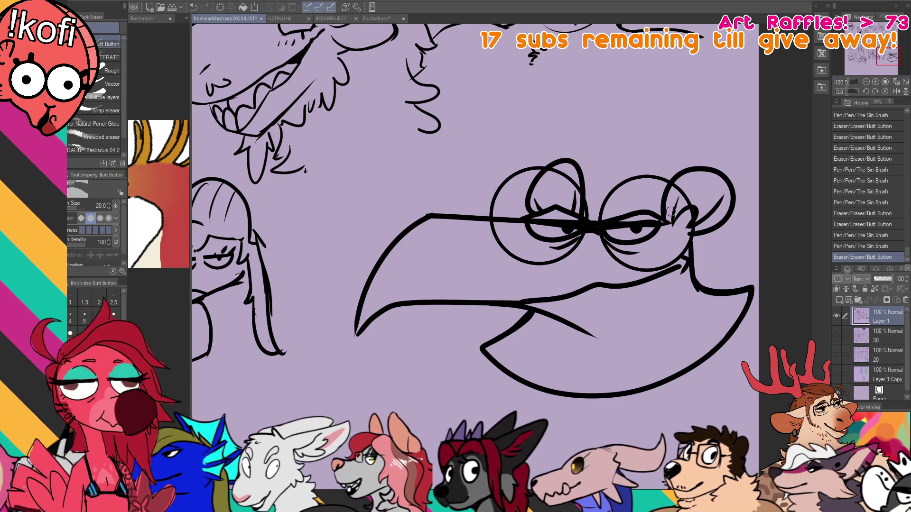
Test erasing parts of the jaw line with the Butt Button eraser, then undo the erasures.
scroll(617, 213, "down", 3)
key("p")
key("e")
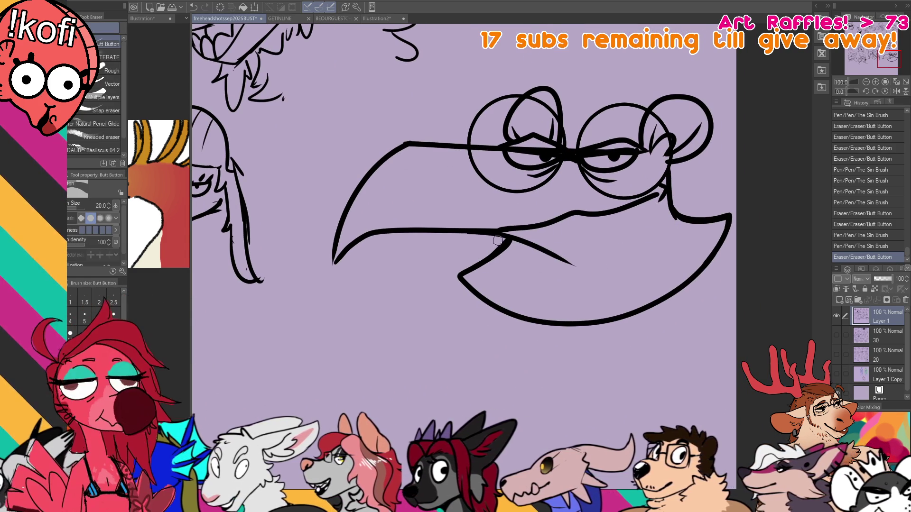
left_click_drag(508, 239, 462, 274)
key("ctrl+z")
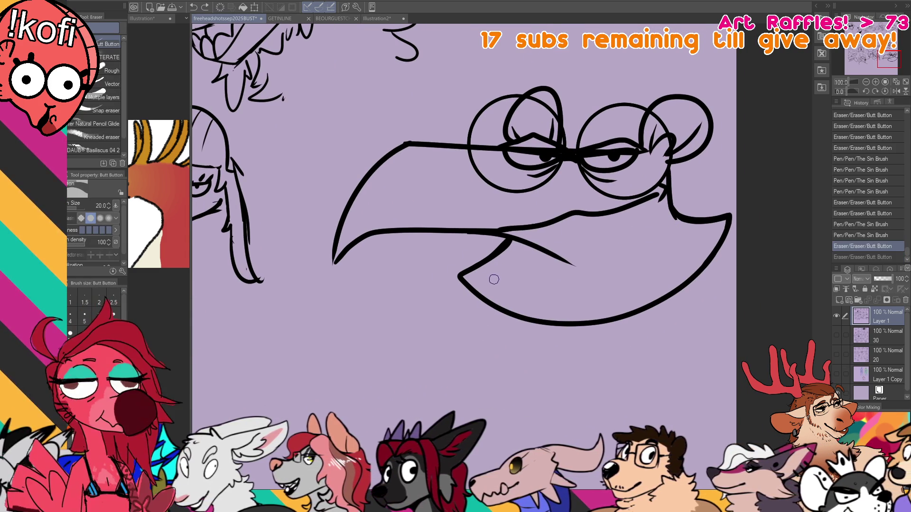
key("p")
left_click_drag(600, 233, 646, 209)
key("e")
left_click_drag(551, 214, 508, 248)
key("ctrl+z")
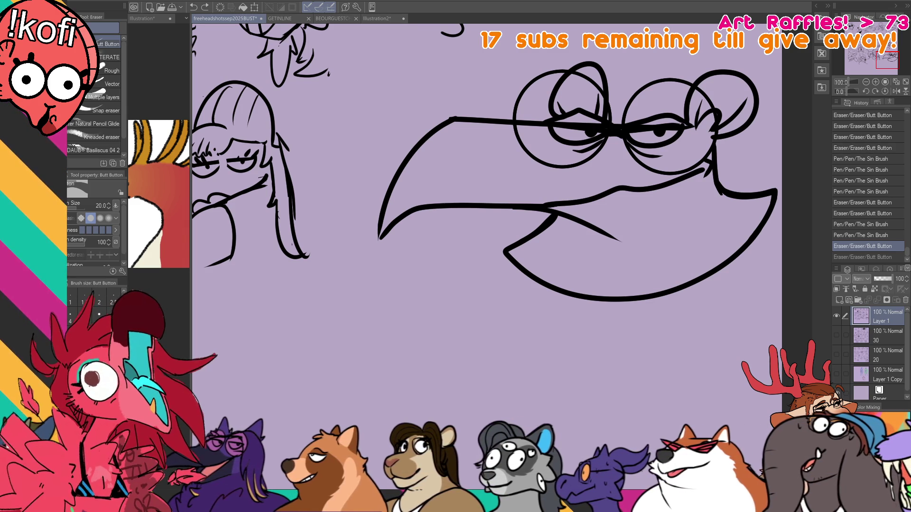
Thicken the junction of the beak lines and touch up lines near the beak tip.
key("p")
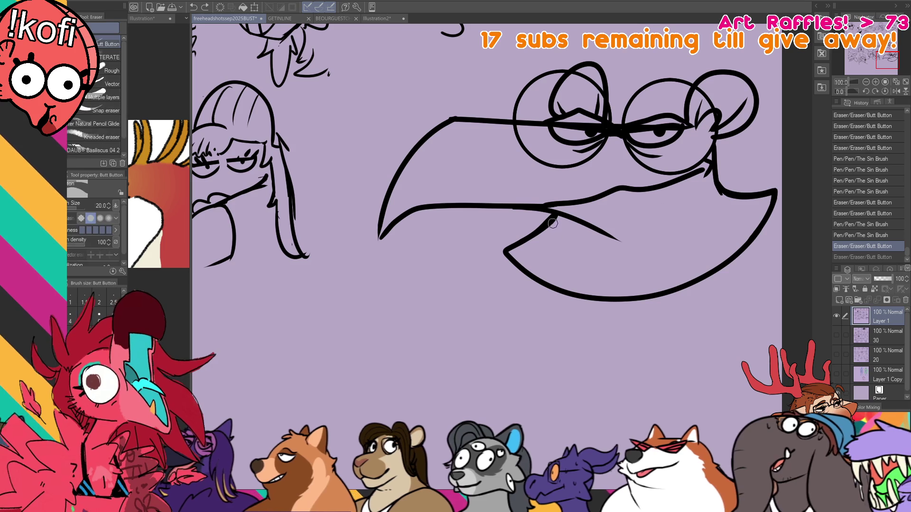
left_click_drag(551, 208, 543, 224)
left_click_drag(548, 214, 542, 225)
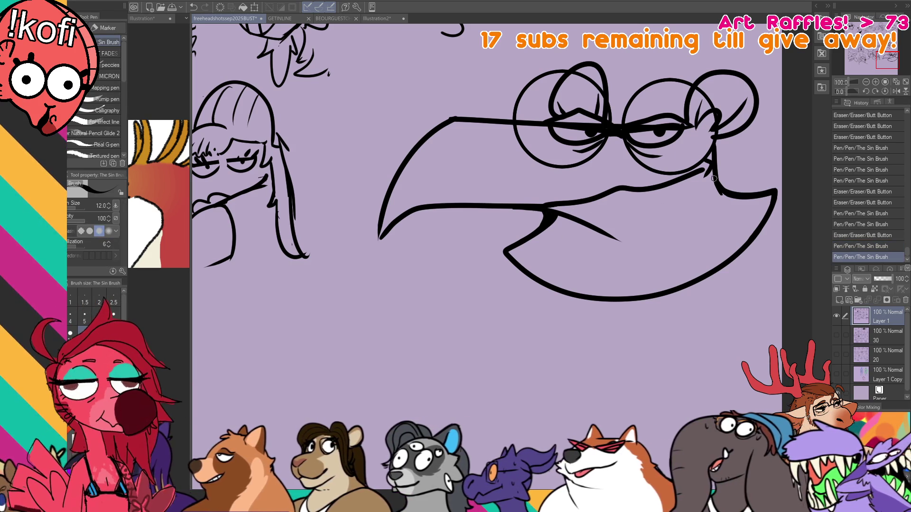
mouse_move(739, 193)
left_mouse_down()
mouse_move(759, 191)
mouse_move(733, 201)
mouse_move(726, 217)
left_mouse_up()
Sketch the first finger line under the beak, erasing and redrawing earlier attempts.
left_click(866, 81)
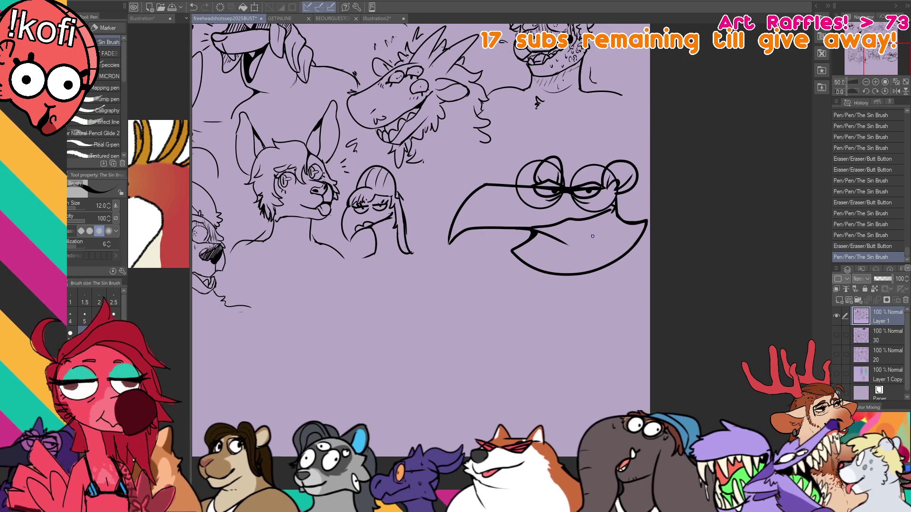
key("e")
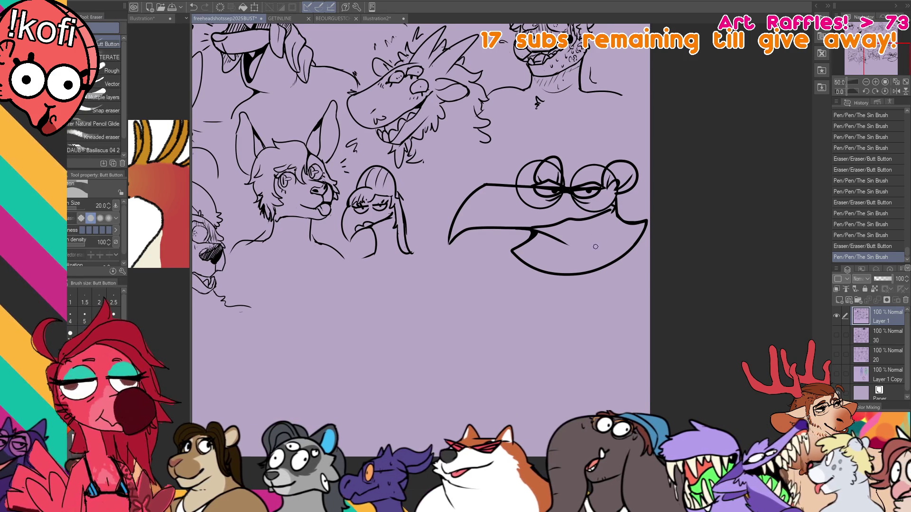
left_click(551, 282)
key("p")
mouse_move(521, 305)
left_mouse_down()
mouse_move(534, 269)
mouse_move(549, 268)
mouse_move(549, 300)
mouse_move(546, 254)
mouse_move(559, 284)
mouse_move(546, 307)
left_mouse_up()
key("ctrl+z")
Clean up bits near the beak hook and redraw the tip of the left hand line.
key("ctrl+z")
key("e")
left_click_drag(549, 273, 552, 275)
left_click_drag(556, 263, 560, 298)
key("p")
left_click_drag(559, 259, 570, 298)
key("e")
left_click_drag(530, 262, 538, 265)
mouse_move(520, 304)
left_mouse_down()
mouse_move(515, 312)
mouse_move(516, 305)
left_mouse_up()
key("p")
mouse_move(555, 254)
left_mouse_down()
mouse_move(581, 299)
mouse_move(567, 267)
left_mouse_up()
Erase stray lines around the hand and extend the left hand line down-left.
key("ctrl+z")
key("e")
mouse_move(564, 274)
left_mouse_down()
mouse_move(569, 259)
mouse_move(584, 291)
left_mouse_up()
key("p")
key("e")
left_click_drag(573, 260, 572, 266)
mouse_move(569, 259)
left_mouse_down()
mouse_move(590, 290)
mouse_move(576, 272)
mouse_move(547, 294)
mouse_move(567, 318)
left_mouse_up()
key("p")
key("e")
key("p")
left_click_drag(520, 297, 508, 313)
key("e")
left_click_drag(576, 204, 593, 198)
key("ctrl+z")
key("ctrl+z")
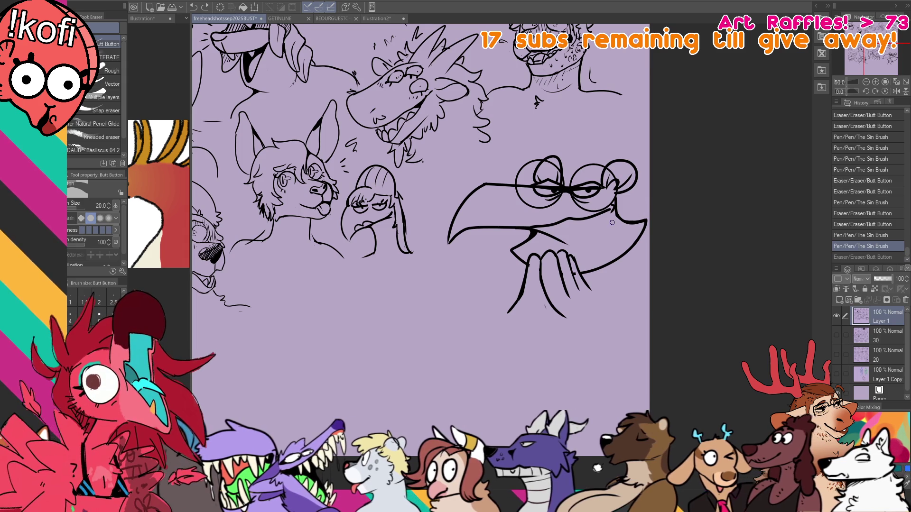
key("p")
scroll(650, 201, "down", 1)
Zoom in on the bird drawing and refine the small strokes around its eyes.
scroll(650, 201, "up", 3)
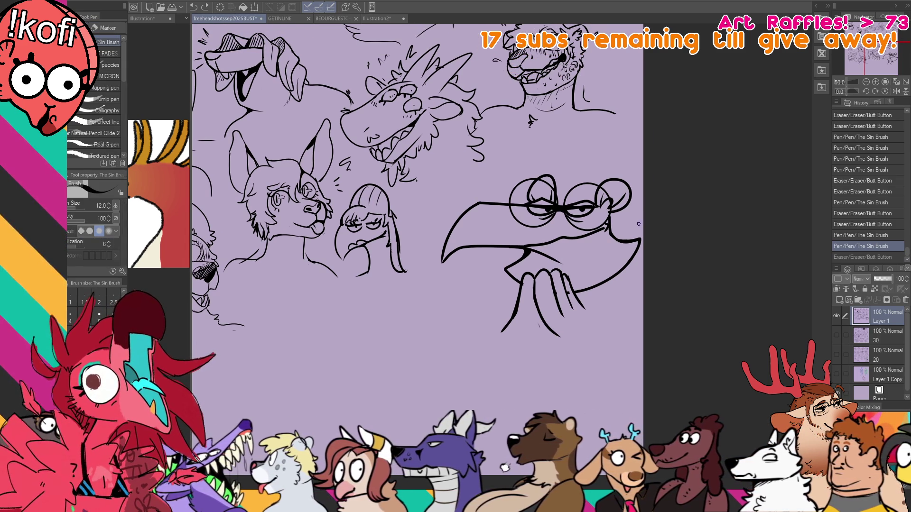
left_click(866, 82)
left_click(866, 82)
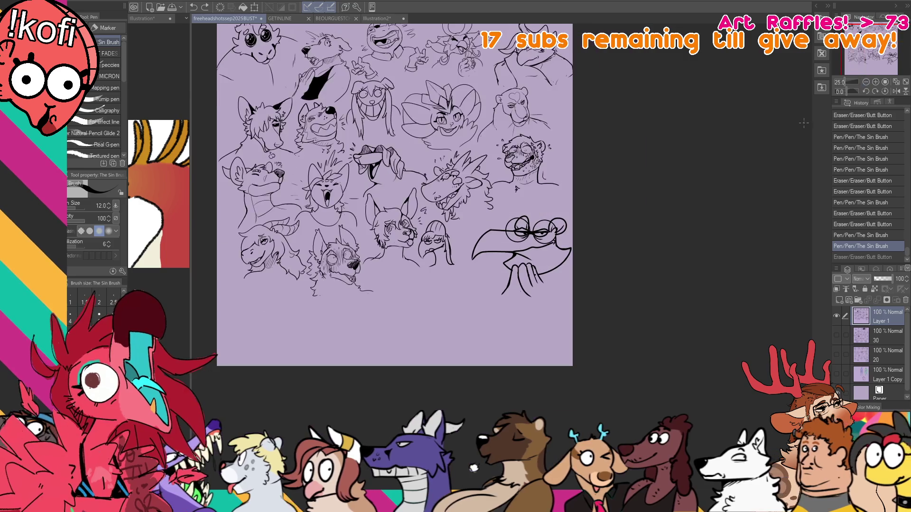
left_click(876, 82)
left_click(875, 81)
left_click(876, 82)
left_click(647, 160)
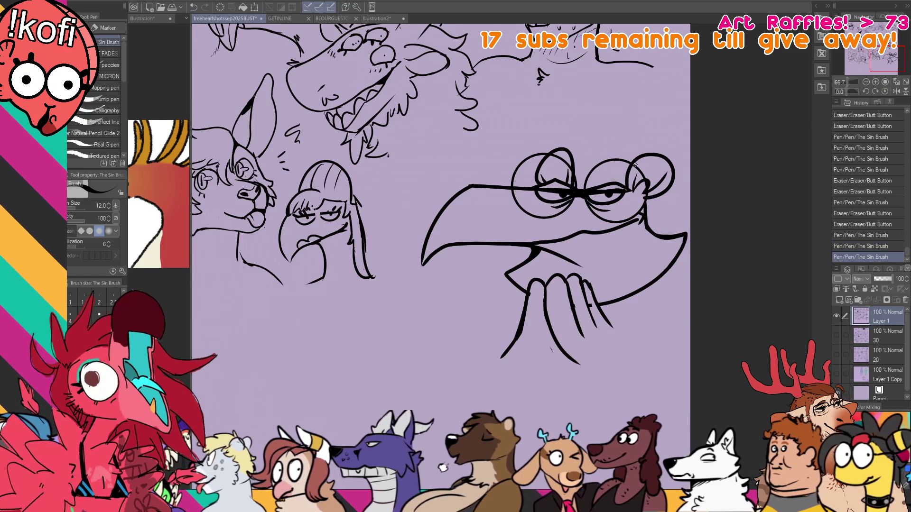
left_click_drag(584, 189, 601, 185)
left_click_drag(544, 182, 586, 195)
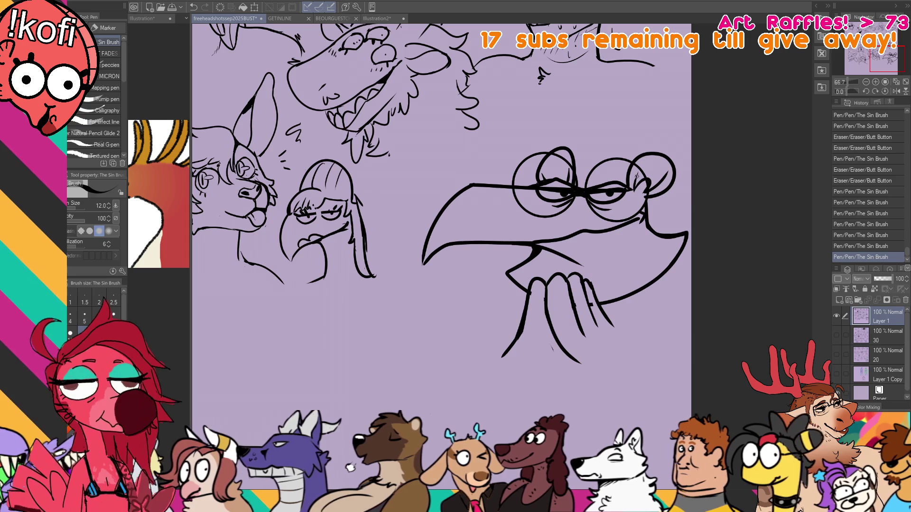
Extend the bird's left and right neck lines downward and clean up stray marks.
scroll(627, 202, "up", 1)
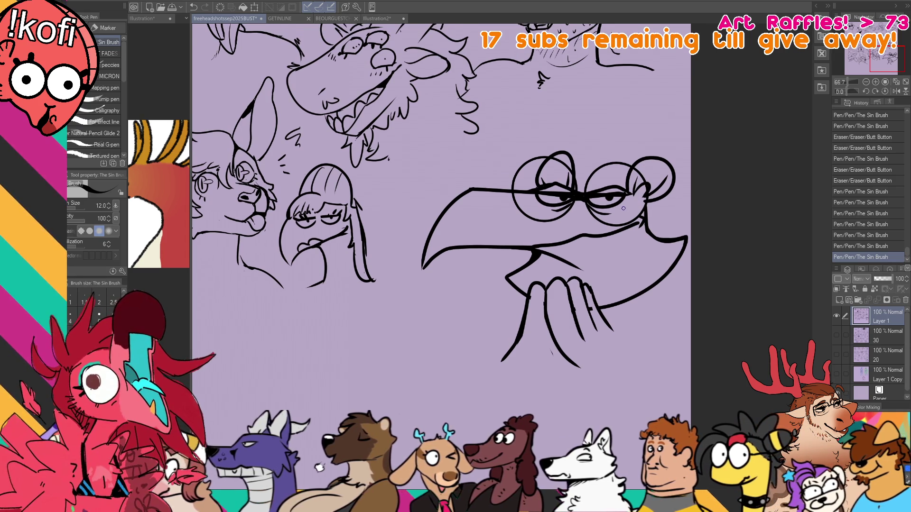
scroll(633, 204, "up", 1)
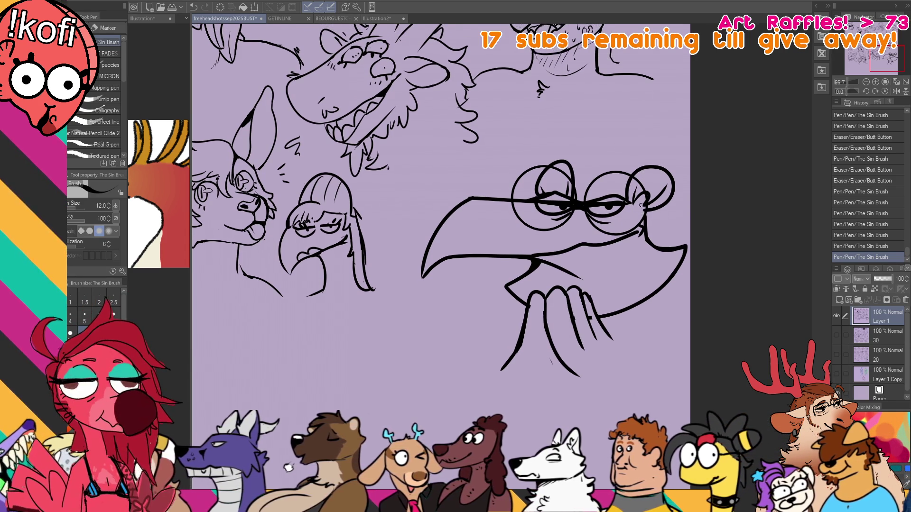
scroll(636, 208, "up", 1)
scroll(637, 210, "down", 2)
left_click_drag(553, 358, 511, 394)
key("ctrl+z")
left_click_drag(503, 359, 474, 389)
left_click_drag(562, 372, 594, 386)
key("ctrl+z")
left_click_drag(596, 336, 650, 359)
left_click_drag(546, 365, 552, 369)
left_click_drag(551, 366, 593, 394)
left_click_drag(657, 277, 702, 286)
key("ctrl+y")
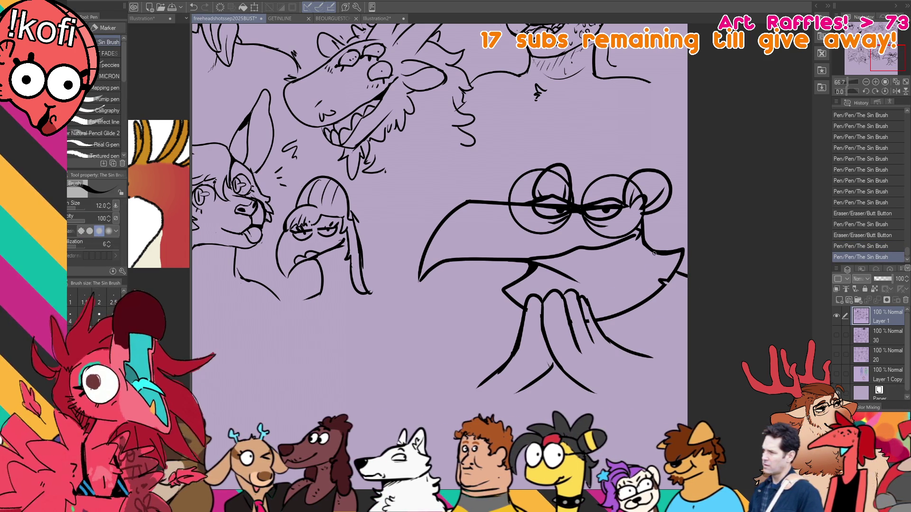
Set the brush size to 7 and hatch shading along the hand's right edge.
left_click(114, 315)
mouse_move(599, 318)
left_mouse_down()
mouse_move(610, 317)
mouse_move(602, 328)
left_mouse_up()
mouse_move(613, 319)
left_mouse_down()
mouse_move(605, 329)
mouse_move(614, 338)
left_mouse_up()
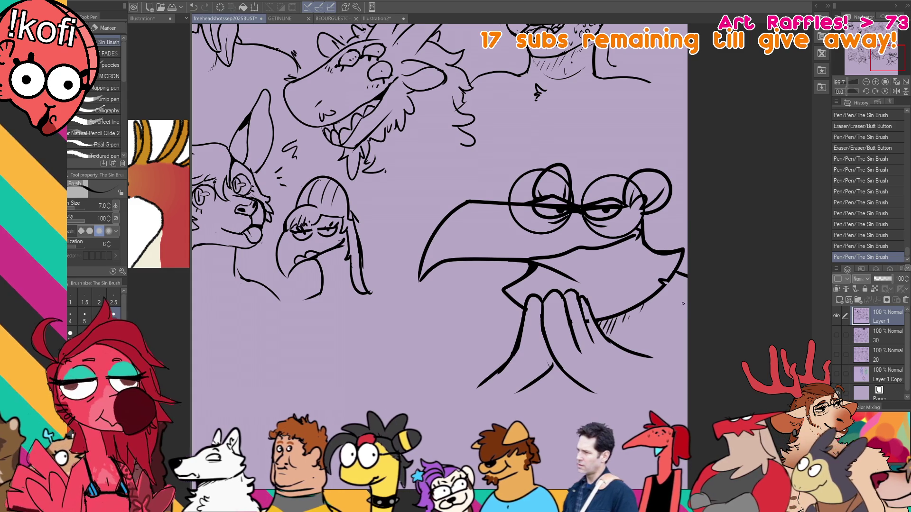
left_click_drag(627, 314, 604, 332)
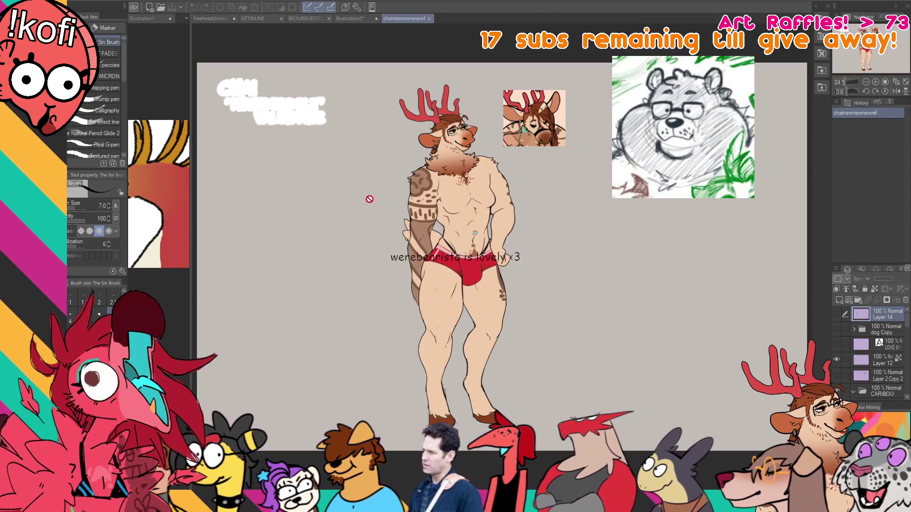
Zoom in on the antlered deer character in the chainewnewnewref document.
scroll(370, 203, "up", 3)
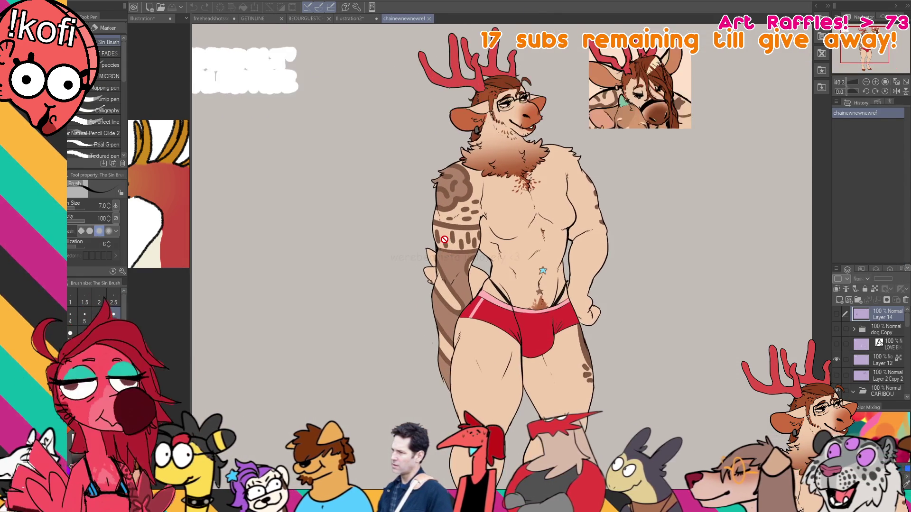
scroll(444, 240, "up", 3)
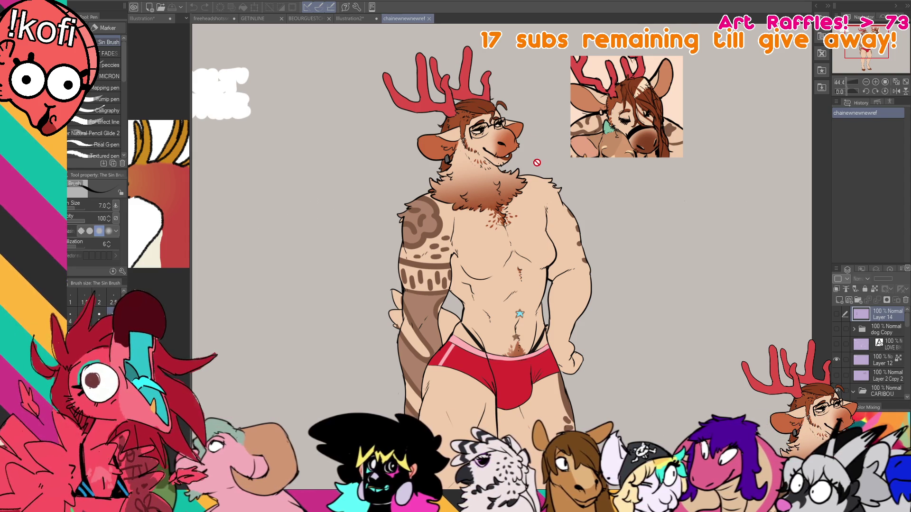
Close the Illustration2 document and cycle through the tabs back to freeheadshotssep2025BUST.
left_click(339, 19)
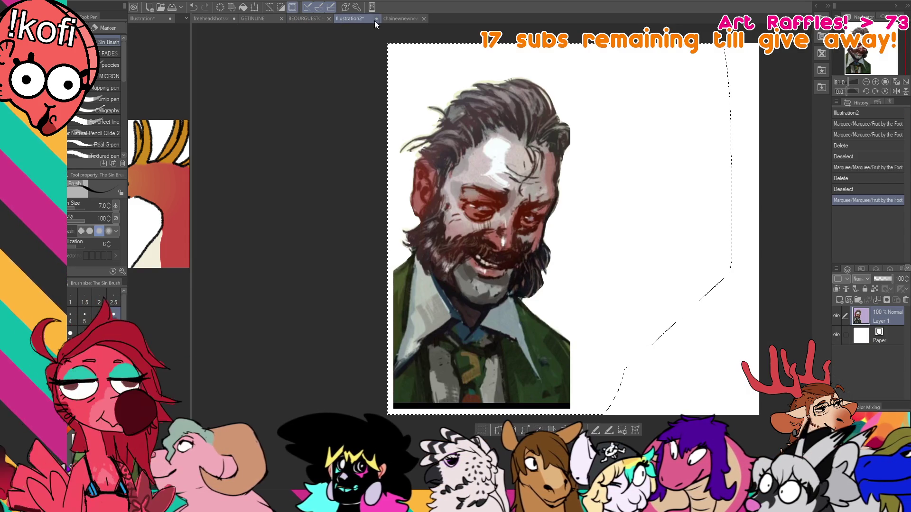
left_click(376, 19)
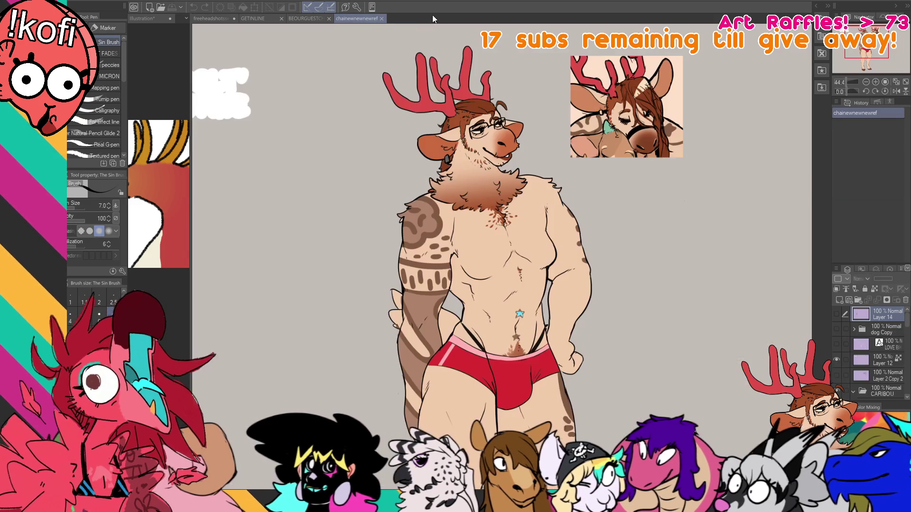
left_click(301, 18)
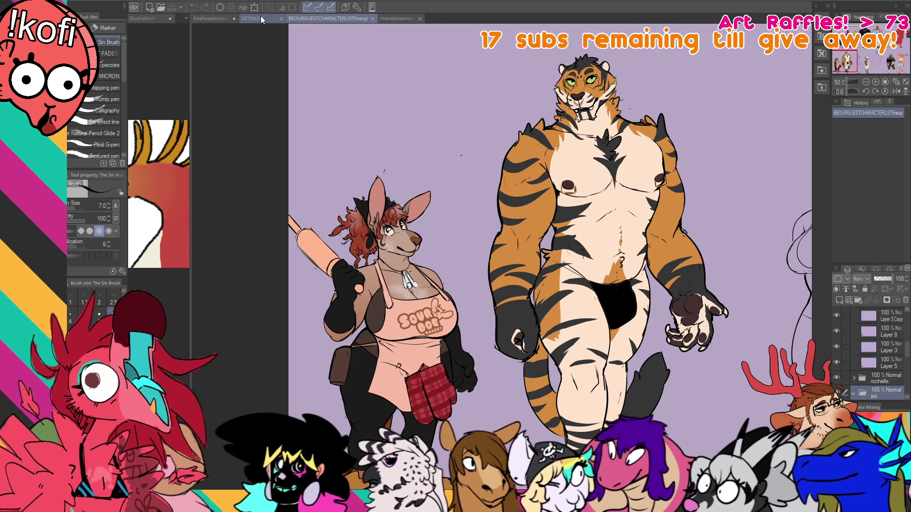
left_click(262, 17)
left_click(209, 18)
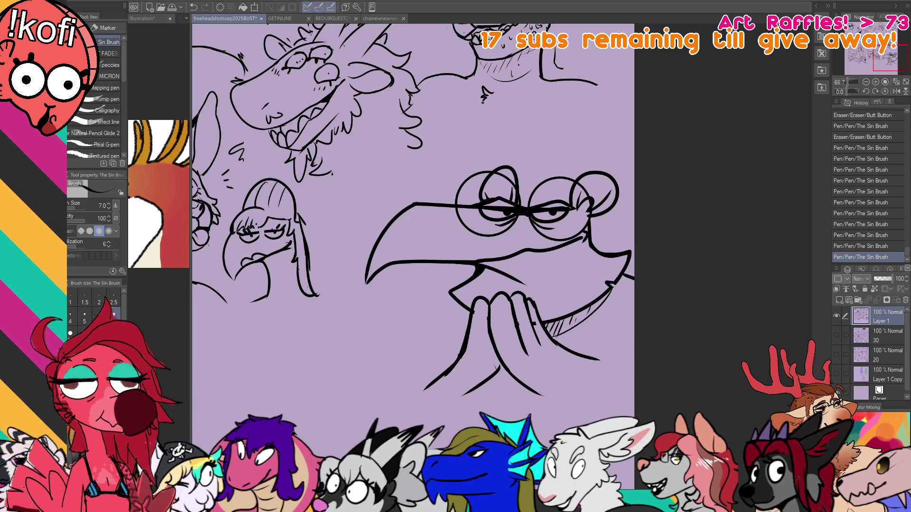
Zoom and pan over the deer reference, then return to the headshots sheet with the lasso tool.
left_click(379, 16)
scroll(484, 106, "up", 3)
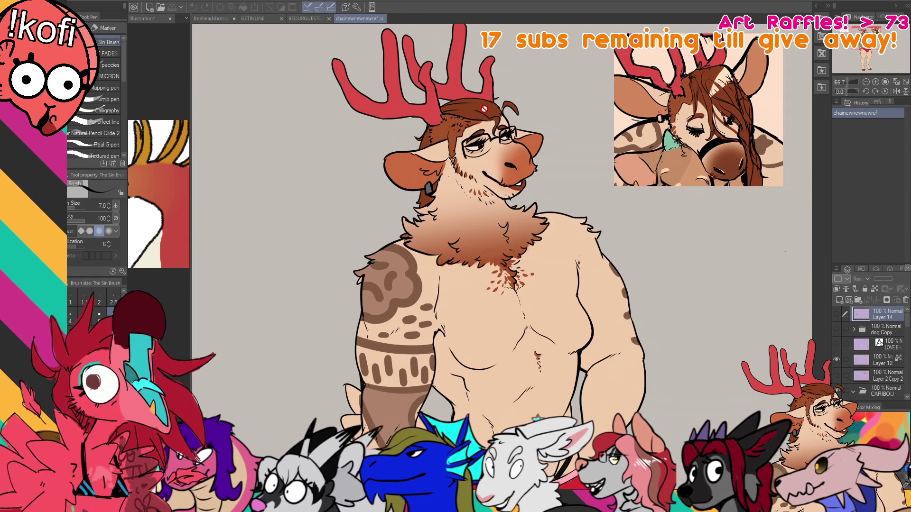
scroll(487, 123, "up", 1)
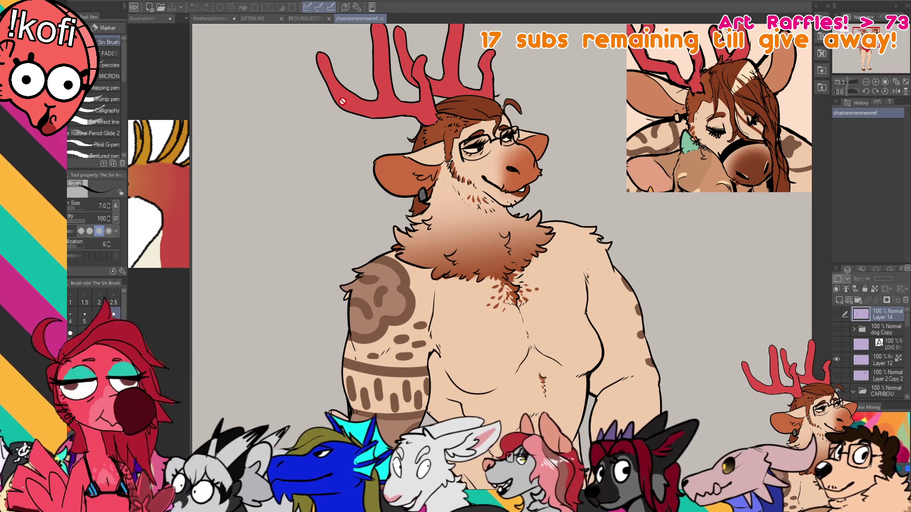
left_click_drag(323, 27, 341, 62)
left_click(217, 19)
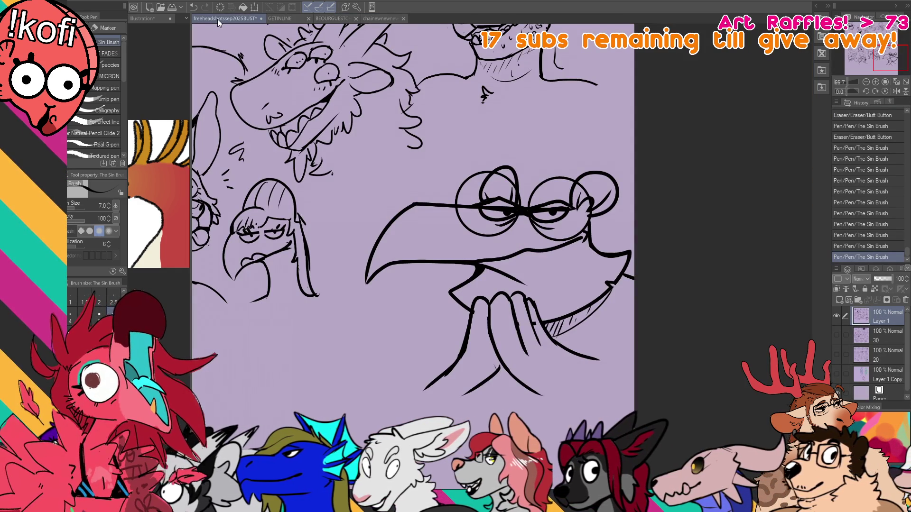
key("m")
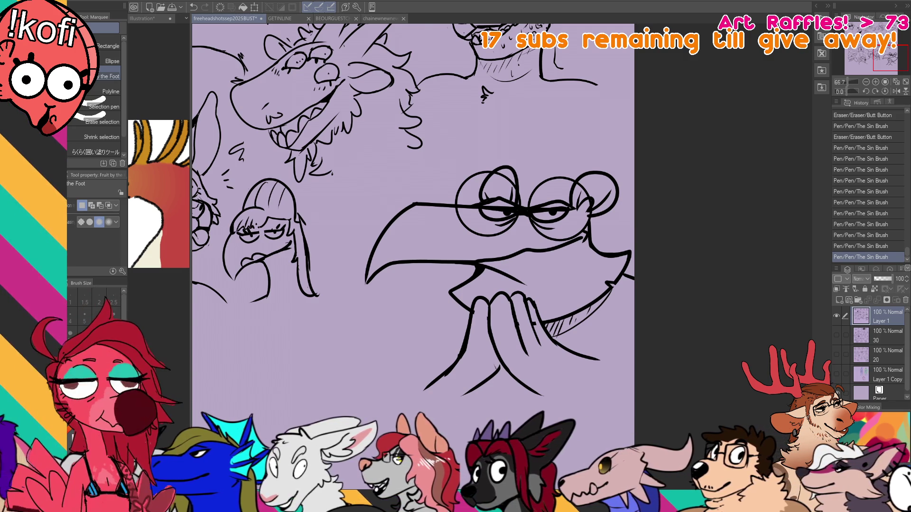
Lasso the new bird sketch, shrink it and move it up-left, then deselect.
mouse_move(375, 266)
left_mouse_down()
mouse_move(669, 171)
mouse_move(354, 284)
left_mouse_up()
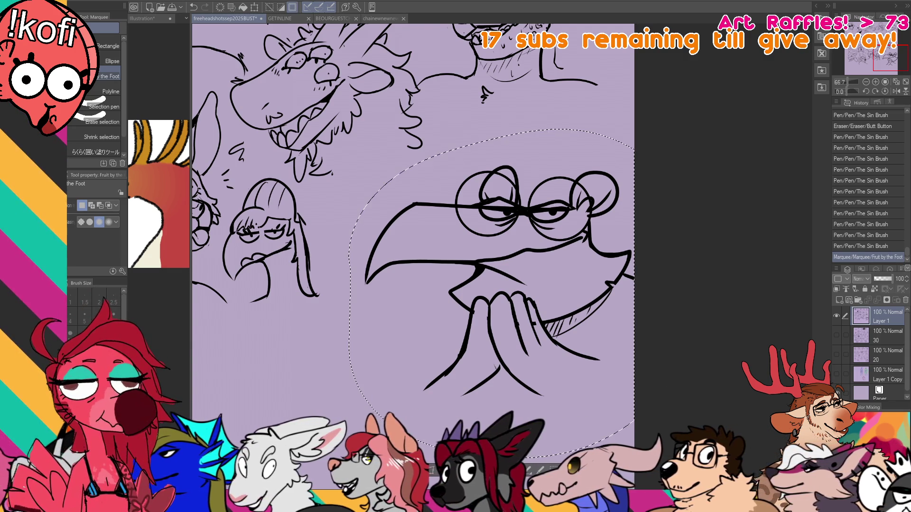
key("ctrl+t")
mouse_move(635, 455)
left_mouse_down()
mouse_move(537, 254)
mouse_move(627, 193)
left_mouse_up()
key("Return")
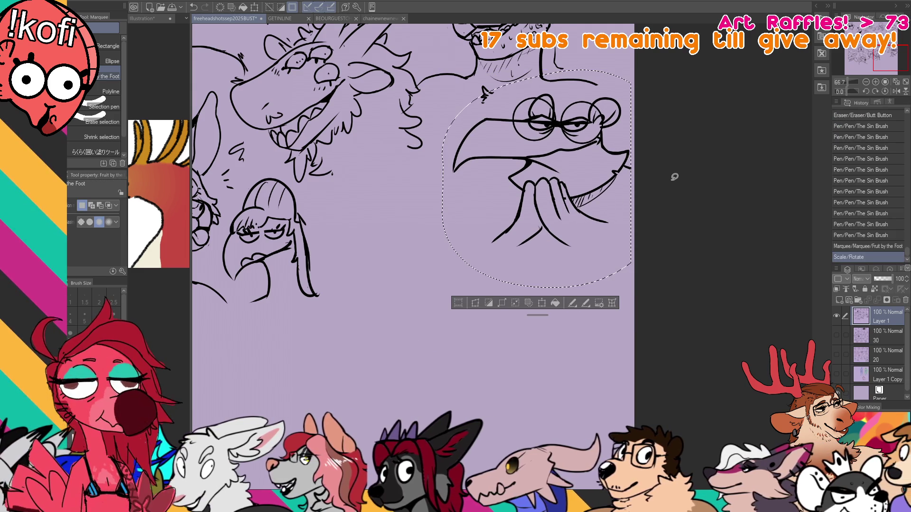
key("ctrl+d")
scroll(703, 171, "down", 3)
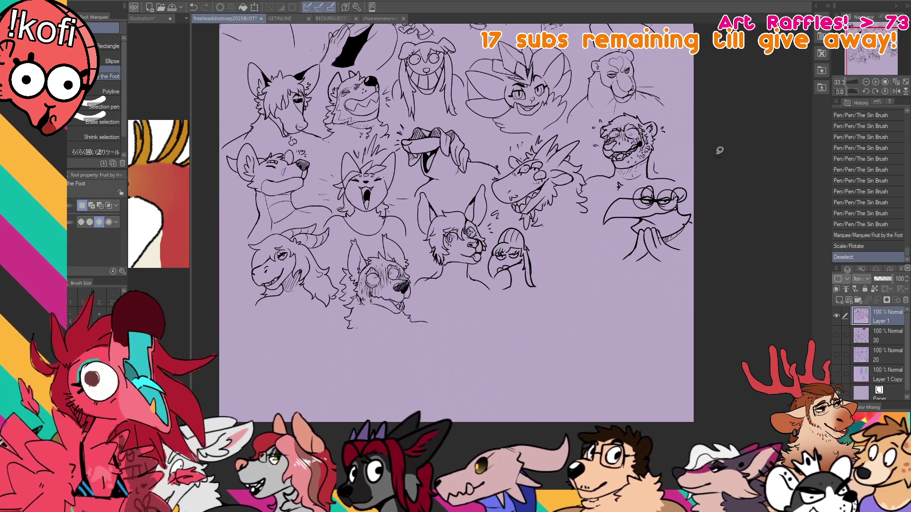
left_click(280, 18)
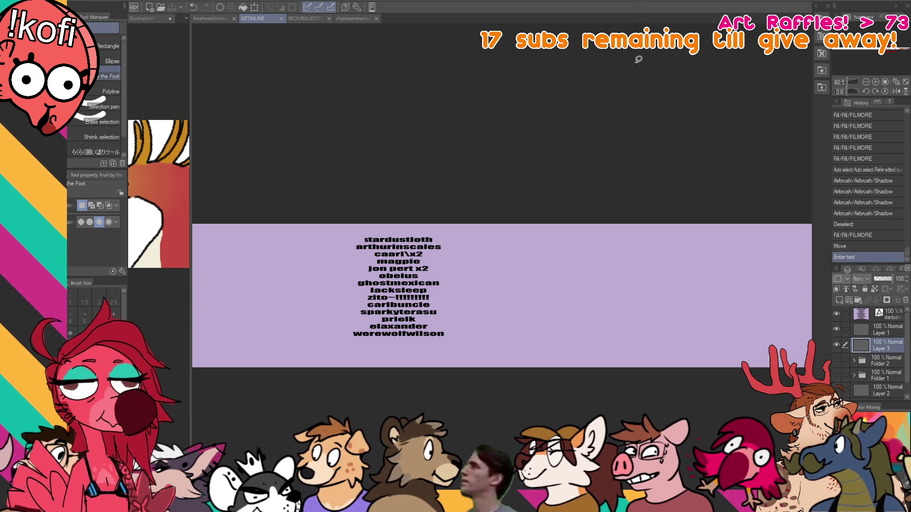
Switch to the pen, pan to the orange crested bird head, and select Layer 1.
key("p")
mouse_move(807, 196)
left_mouse_down()
mouse_move(672, 172)
mouse_move(568, 173)
mouse_move(483, 109)
mouse_move(422, 150)
left_mouse_up()
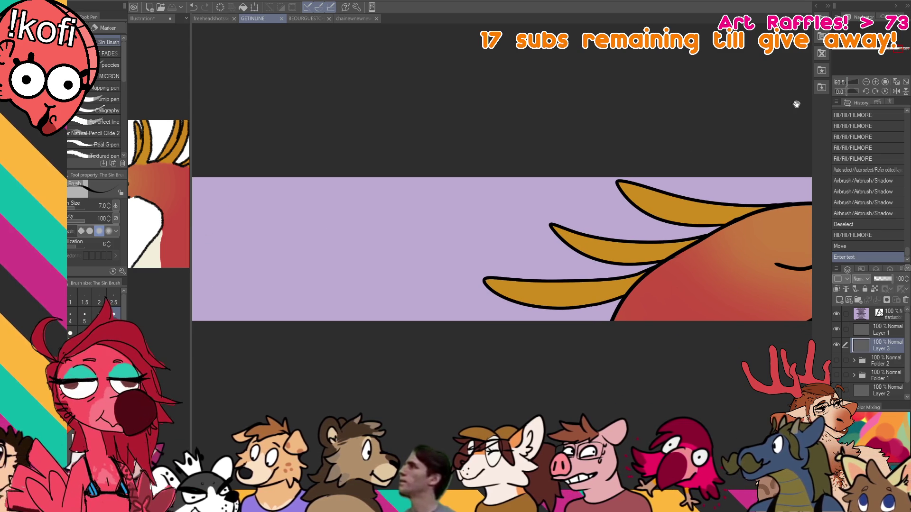
left_click(887, 334)
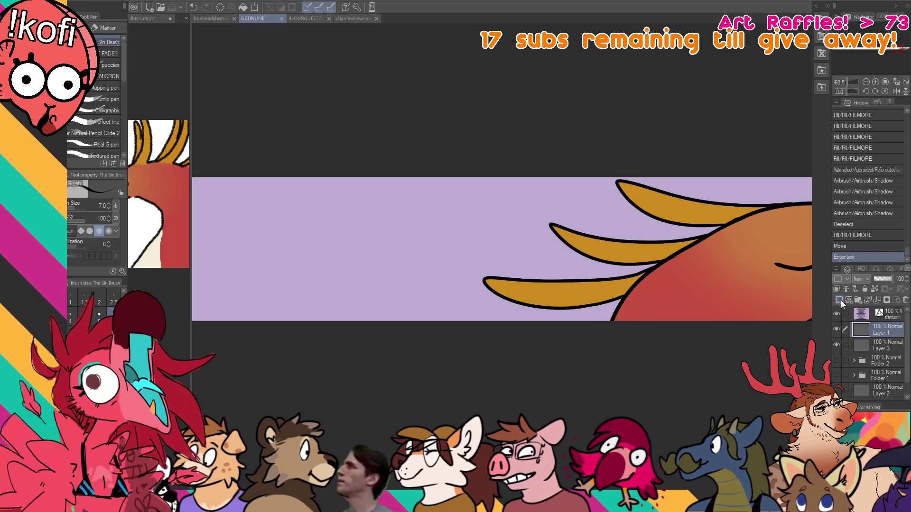
Add Layer 4, lower Layers 1 and 3 to 41% opacity, and make Layer 4 active.
left_click(839, 300)
left_click(836, 360)
left_click(836, 360)
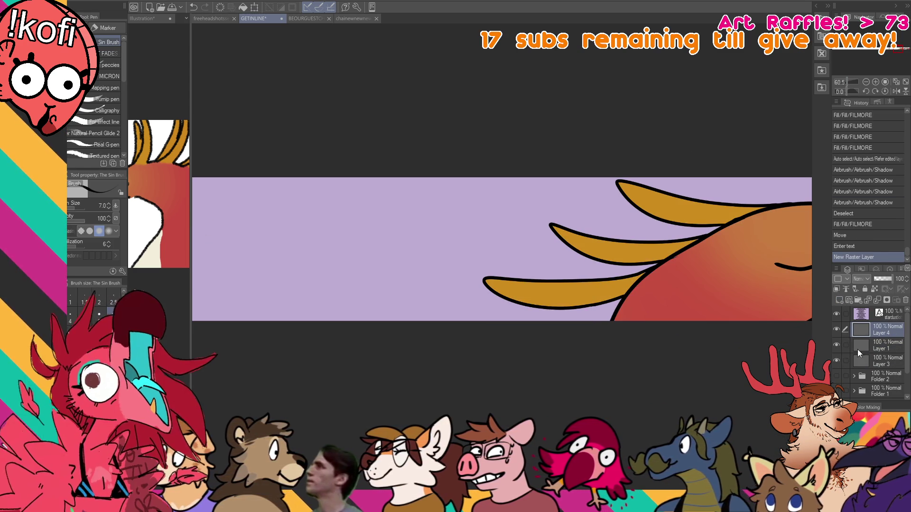
left_click(888, 345)
left_click(888, 361, "ctrl")
left_click(883, 281)
left_click(887, 330)
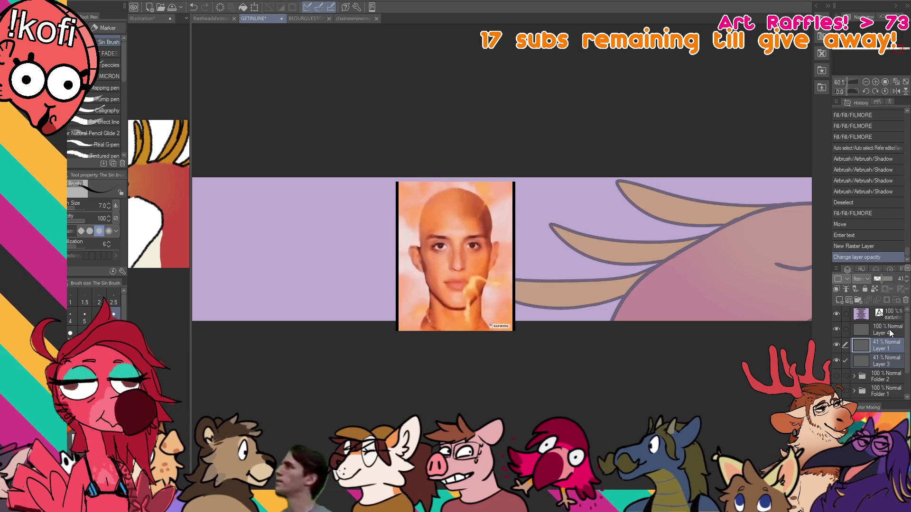
left_click(526, 202)
key("ctrl+z")
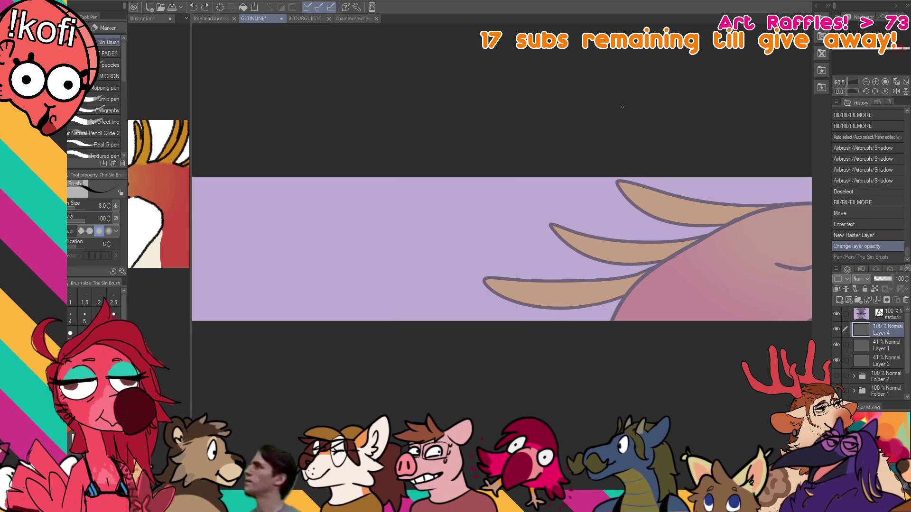
Draw a round head circle on Layer 4, then move the layer up and left.
mouse_move(519, 231)
left_mouse_down()
mouse_move(552, 211)
mouse_move(557, 306)
left_mouse_up()
key("ctrl+z")
key("ctrl+z")
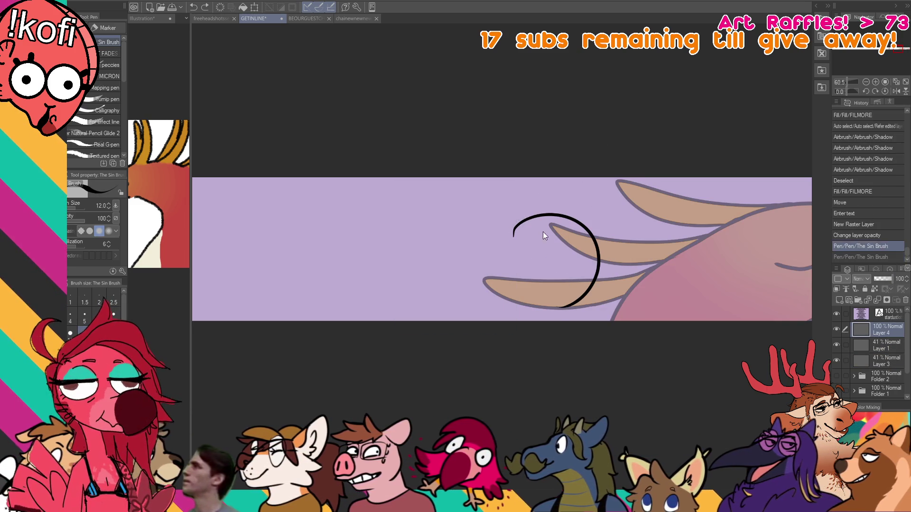
key("ctrl+z")
left_click_drag(525, 223, 589, 291)
mouse_move(701, 254)
left_mouse_down()
mouse_move(410, 253)
mouse_move(629, 253)
left_mouse_up()
mouse_move(521, 227)
left_mouse_down()
mouse_move(541, 241)
mouse_move(470, 235)
mouse_move(449, 305)
mouse_move(487, 288)
left_mouse_up()
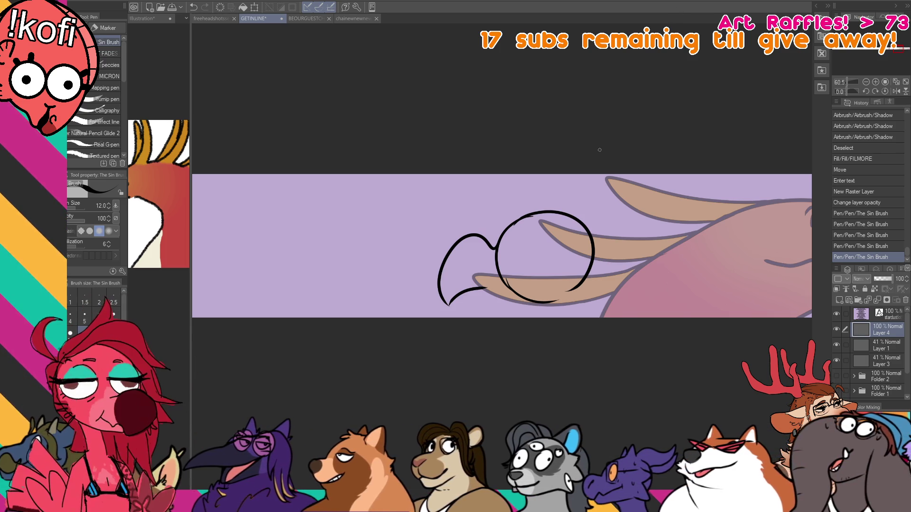
key("k")
left_click_drag(601, 214, 597, 200)
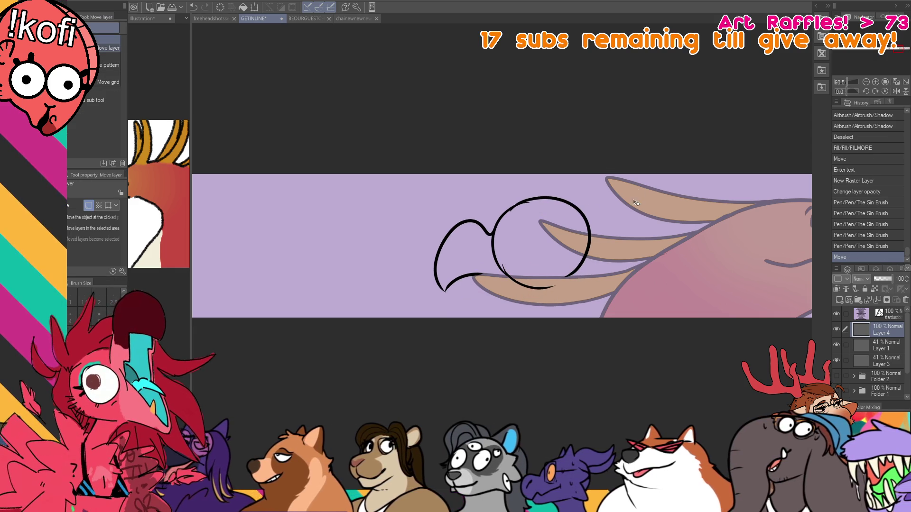
Erase the bottom and parts of the head circle and sketch the beak line.
key("e")
left_click_drag(517, 285, 562, 282)
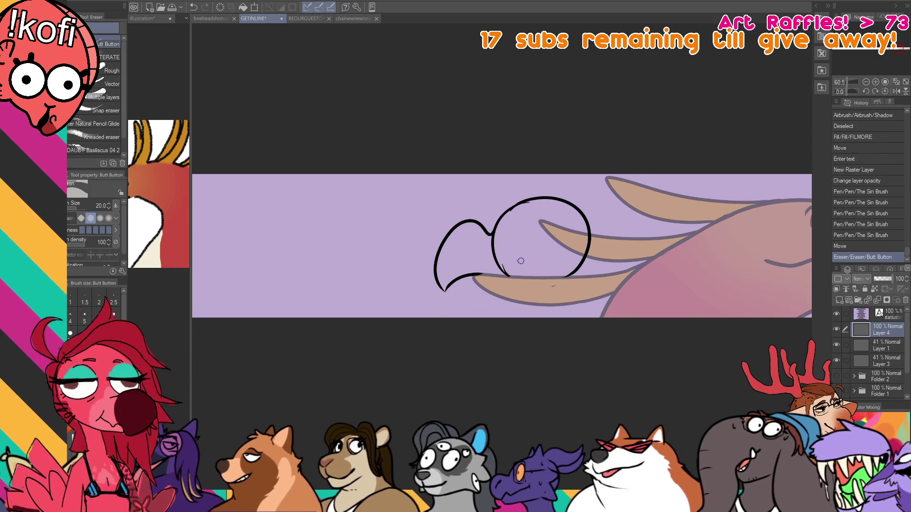
left_click_drag(601, 228, 647, 202)
key("p")
key("e")
left_click_drag(541, 249, 545, 223)
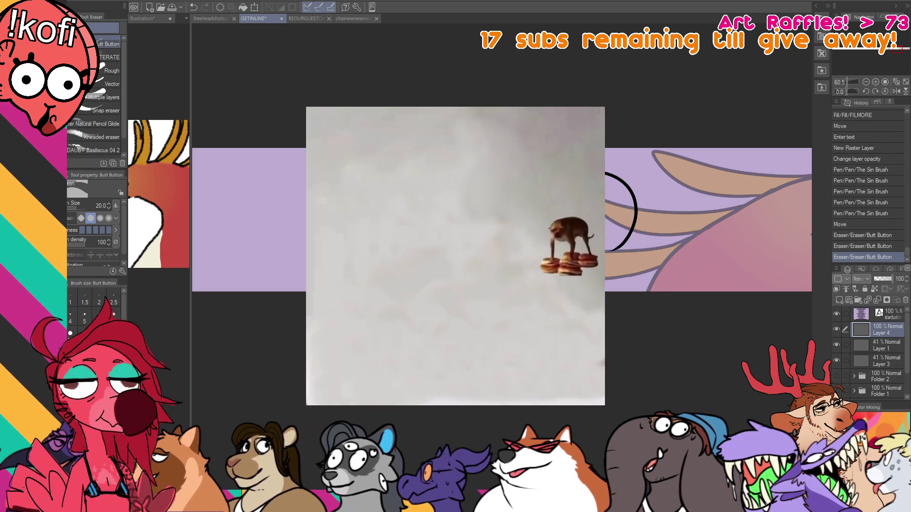
key("p")
left_click_drag(541, 246, 546, 194)
Draw the beak outline and redraw the upper beak curve with a curl inside.
key("e")
key("p")
mouse_move(491, 263)
left_mouse_down()
mouse_move(525, 200)
mouse_move(546, 192)
mouse_move(538, 203)
mouse_move(555, 183)
mouse_move(619, 175)
left_mouse_up()
key("e")
key("p")
key("e")
key("p")
key("e")
key("p")
left_click_drag(553, 187, 648, 202)
mouse_move(592, 194)
left_mouse_down()
mouse_move(565, 209)
mouse_move(574, 214)
mouse_move(591, 195)
left_mouse_up()
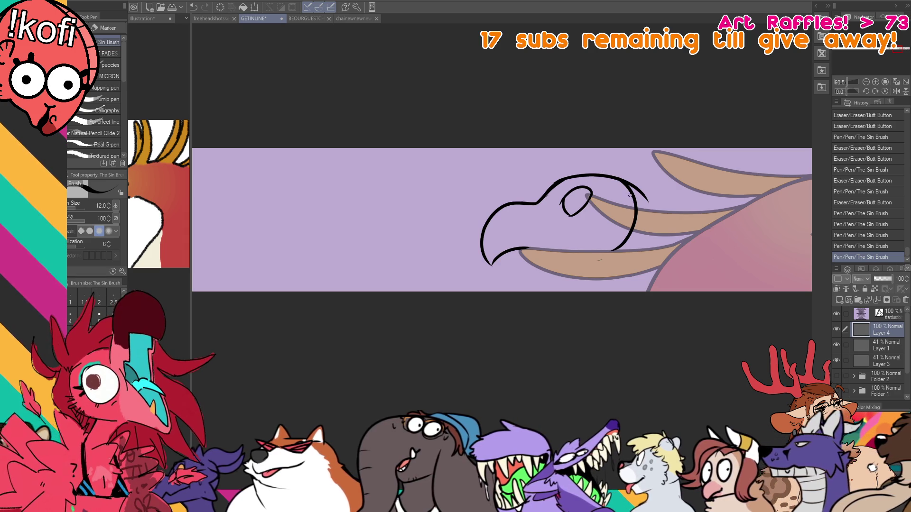
Rework the eye loop and upper beak, erasing stray marks near the beak tip and below the head.
left_click_drag(588, 193, 576, 209)
left_click_drag(617, 181, 593, 190)
left_click_drag(591, 190, 576, 201)
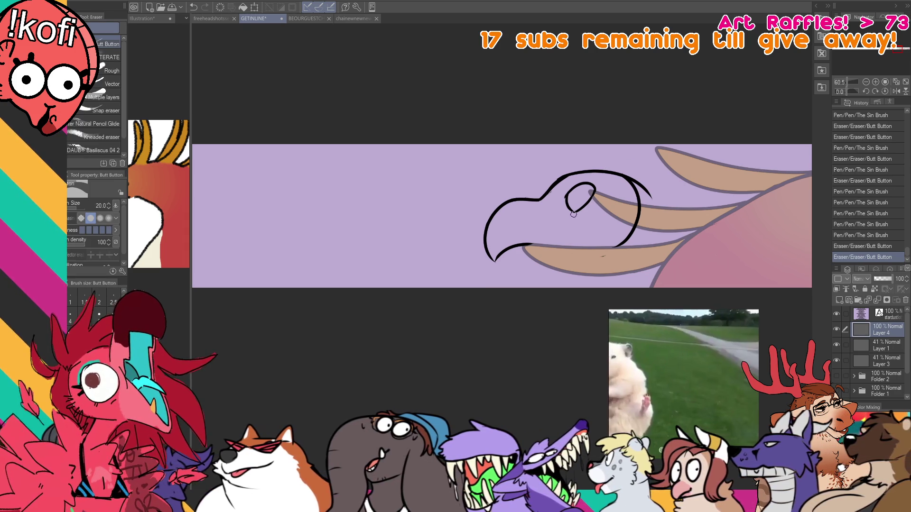
key("ctrl+z")
key("e")
left_click_drag(651, 194, 641, 175)
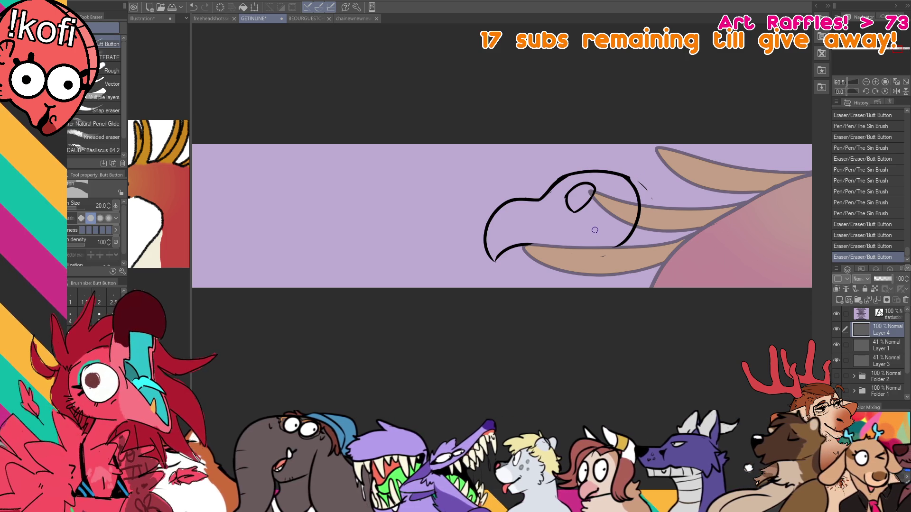
mouse_move(629, 170)
left_mouse_down()
mouse_move(651, 197)
mouse_move(639, 180)
left_mouse_up()
left_click_drag(606, 247, 601, 257)
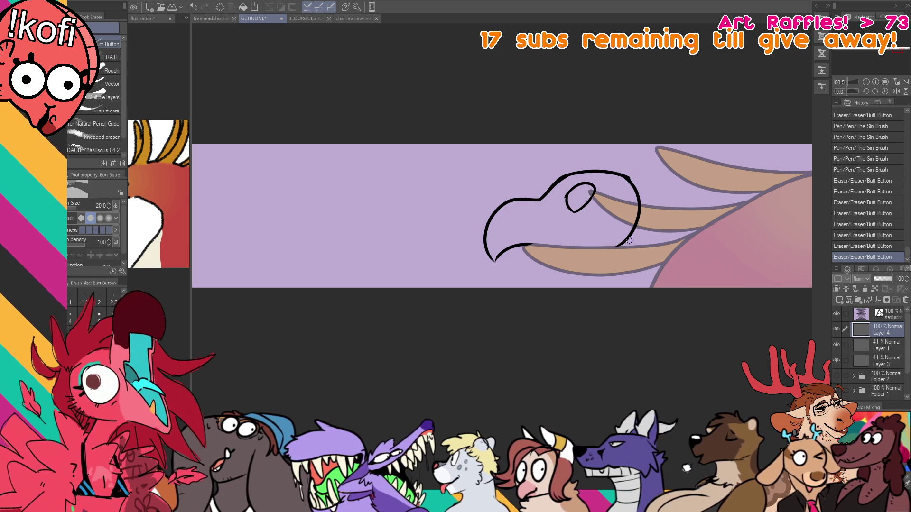
Add a short line on the head's right side, then a pupil and eyelashes.
key("p")
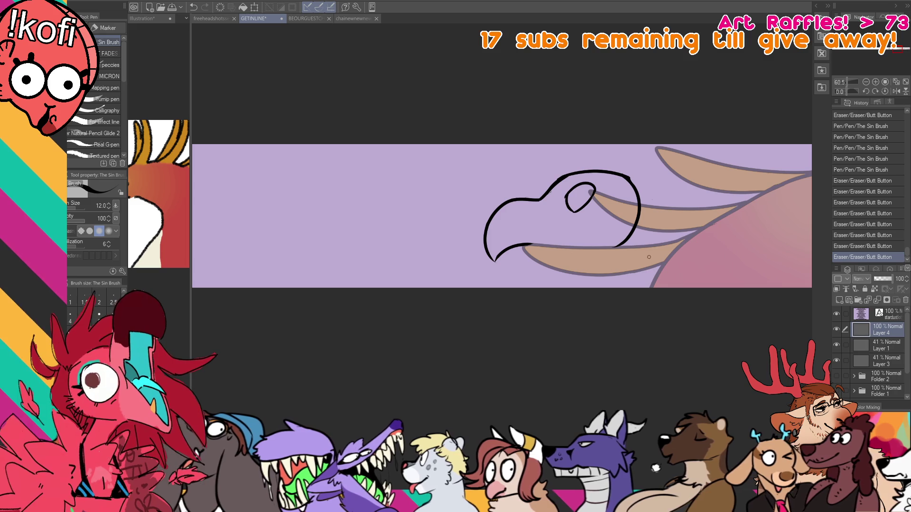
left_click_drag(632, 225, 637, 227)
left_click_drag(570, 194, 564, 179)
left_click_drag(571, 184, 578, 180)
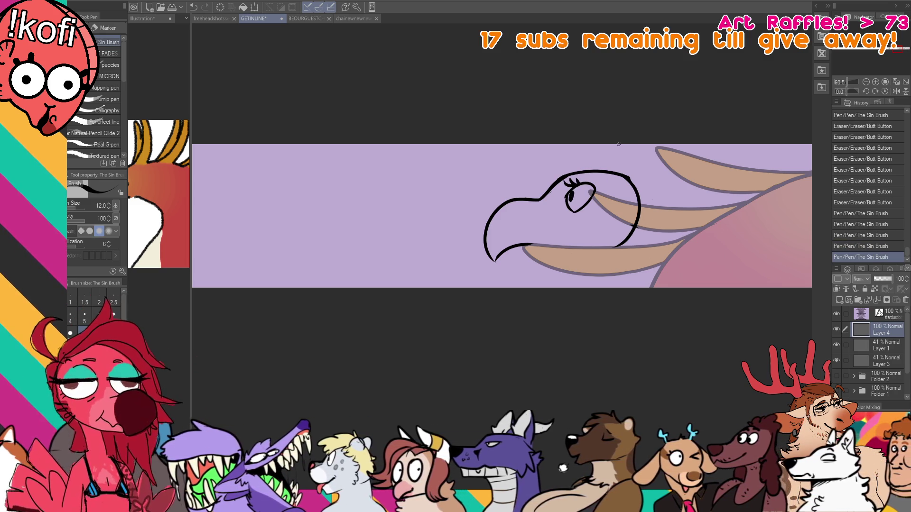
Draw a crest tuft above the head, then select and move the head down and left.
key("ctrl+z")
mouse_move(605, 152)
left_mouse_down()
mouse_move(552, 169)
mouse_move(562, 165)
mouse_move(545, 184)
left_mouse_up()
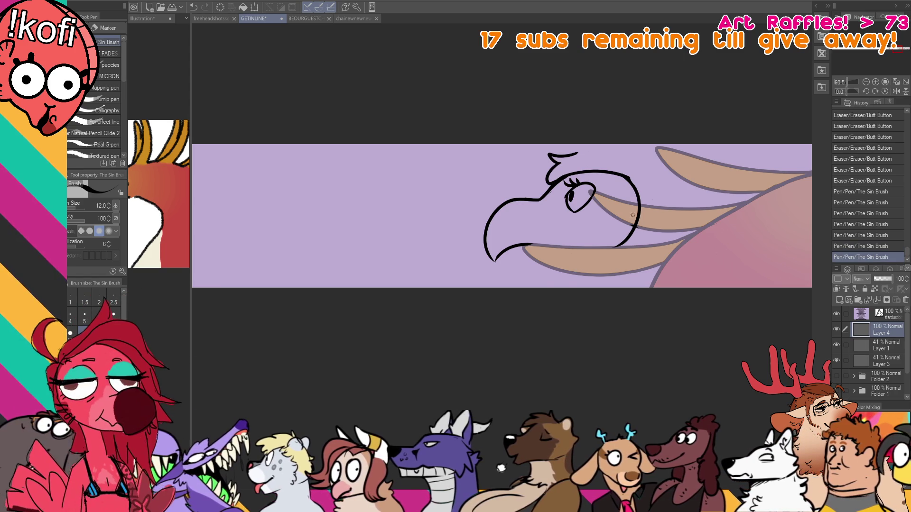
key("m")
key("k")
mouse_move(593, 149)
left_mouse_down()
mouse_move(603, 154)
mouse_move(561, 196)
mouse_move(558, 173)
mouse_move(584, 171)
mouse_move(565, 191)
mouse_move(583, 203)
mouse_move(579, 217)
mouse_move(593, 213)
mouse_move(607, 226)
left_mouse_up()
key("ctrl+d")
key("p")
Extend the under-eye line, trim the cheek curve, and add the ear tip with a spike beside it.
key("e")
key("p")
key("ctrl+z")
left_click_drag(597, 193, 618, 219)
key("ctrl+z")
mouse_move(574, 168)
left_mouse_down()
mouse_move(604, 183)
mouse_move(577, 164)
mouse_move(599, 162)
left_mouse_up()
key("ctrl+z")
mouse_move(600, 164)
left_mouse_down()
mouse_move(604, 185)
mouse_move(598, 157)
mouse_move(603, 180)
left_mouse_up()
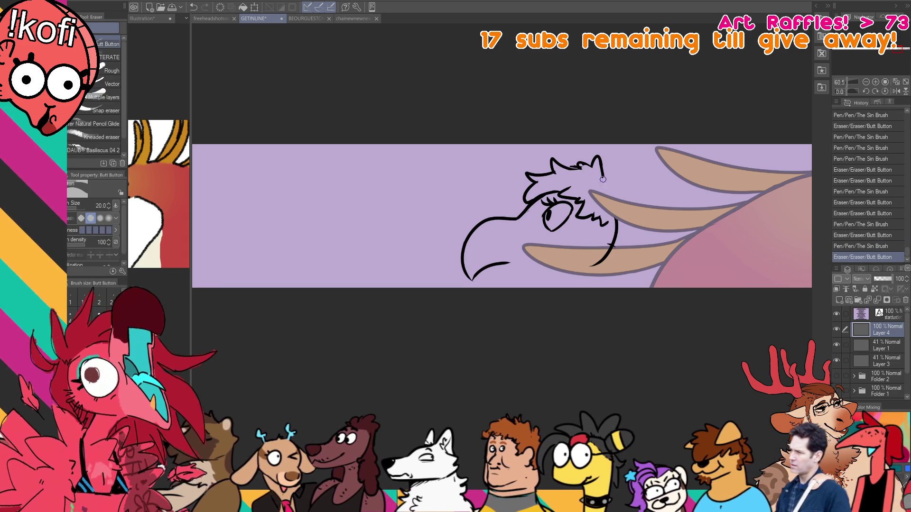
scroll(633, 189, "down", 1)
mouse_move(602, 164)
left_mouse_down()
mouse_move(618, 182)
mouse_move(617, 217)
left_mouse_up()
key("ctrl+z")
key("ctrl+y")
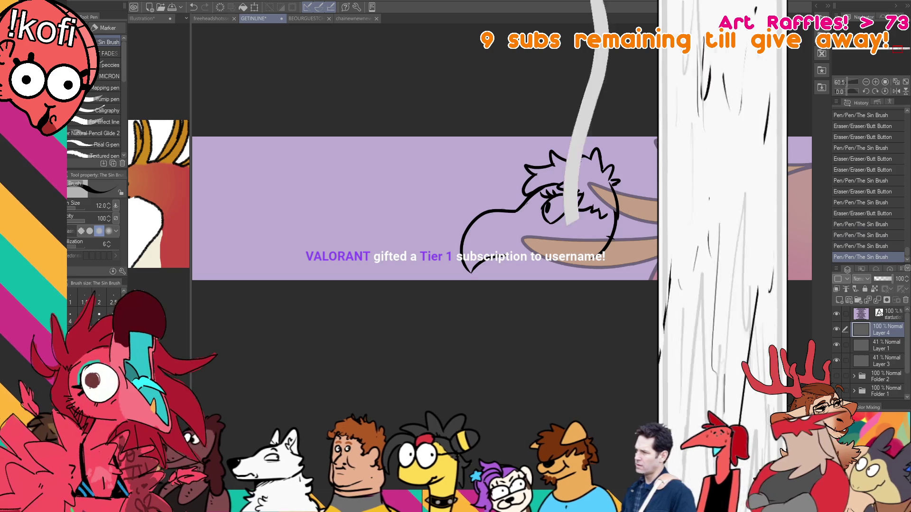
Add 'leapblug' on a new last line of the name list, commit it, and reselect Layer 4.
left_click(888, 314)
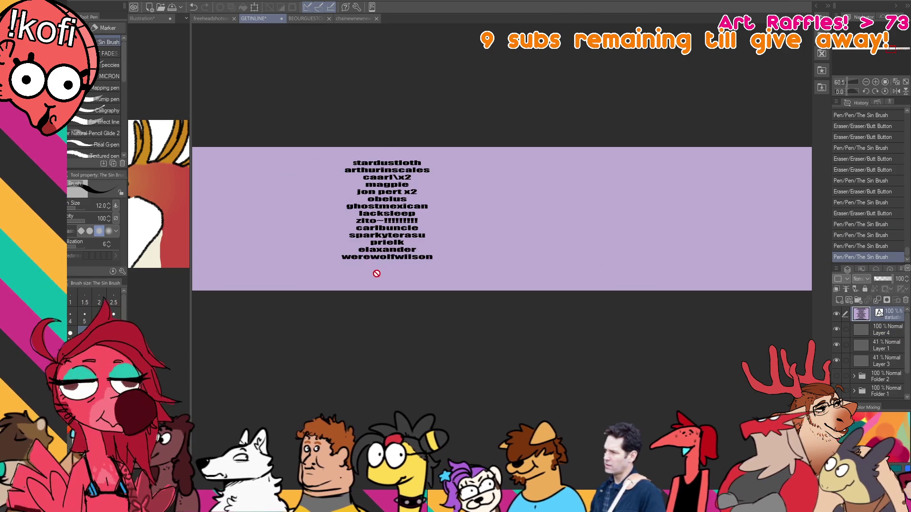
left_click(429, 254)
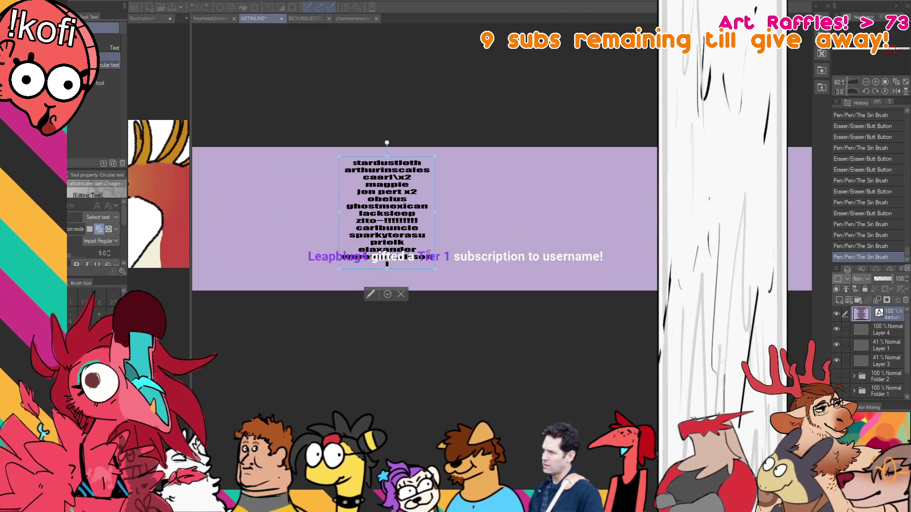
type("leapblug")
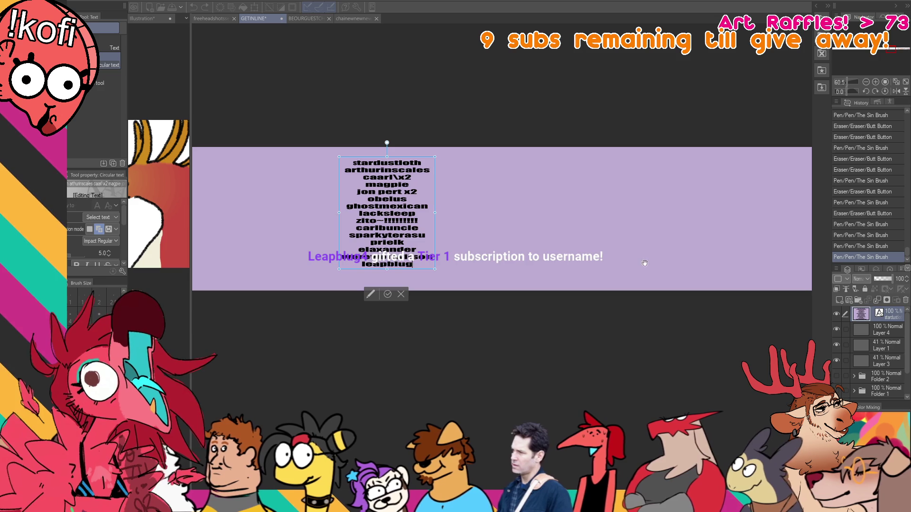
key("Escape")
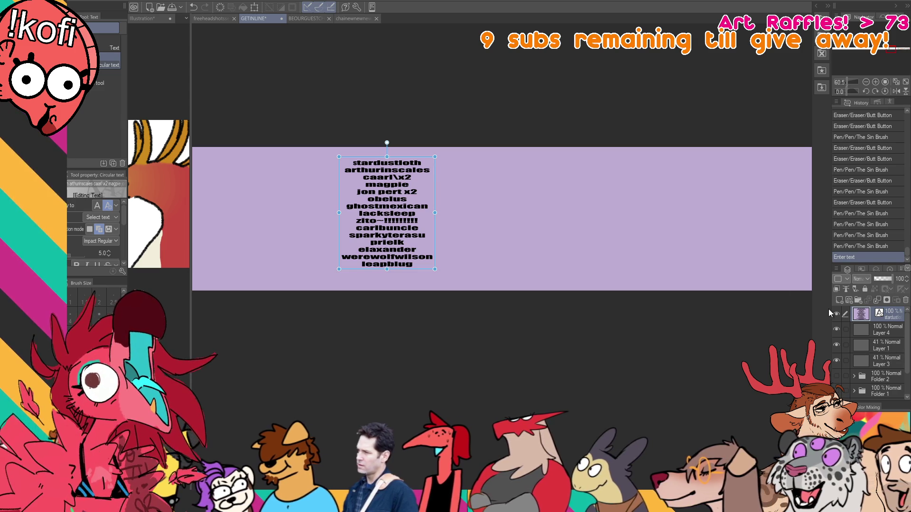
left_click(854, 328)
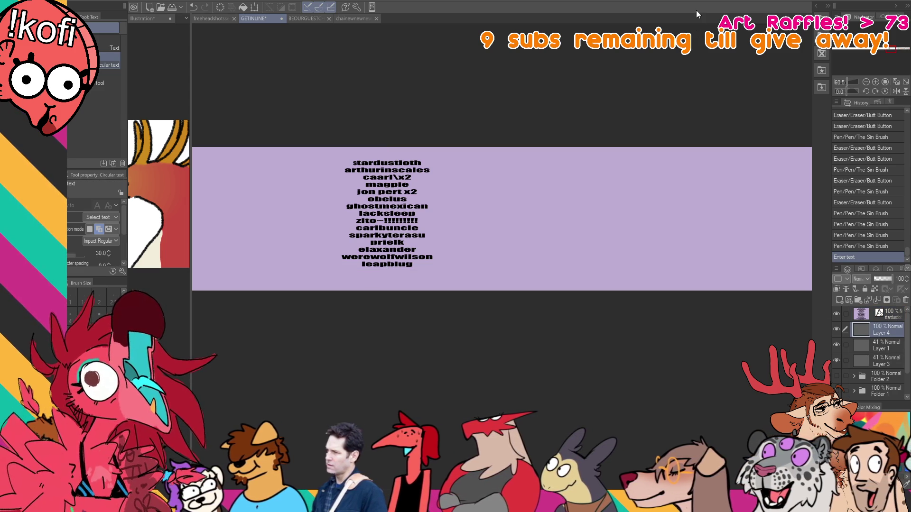
Centre the bird head, then erase and redraw the lower beak line longer to the right.
mouse_move(814, 381)
left_mouse_down()
mouse_move(804, 424)
mouse_move(676, 430)
left_mouse_up()
key("p")
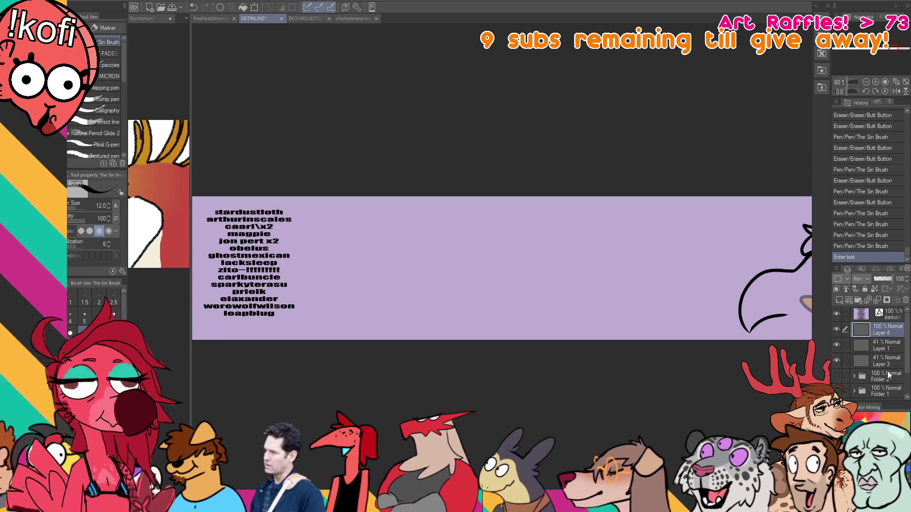
left_click_drag(807, 319, 723, 315)
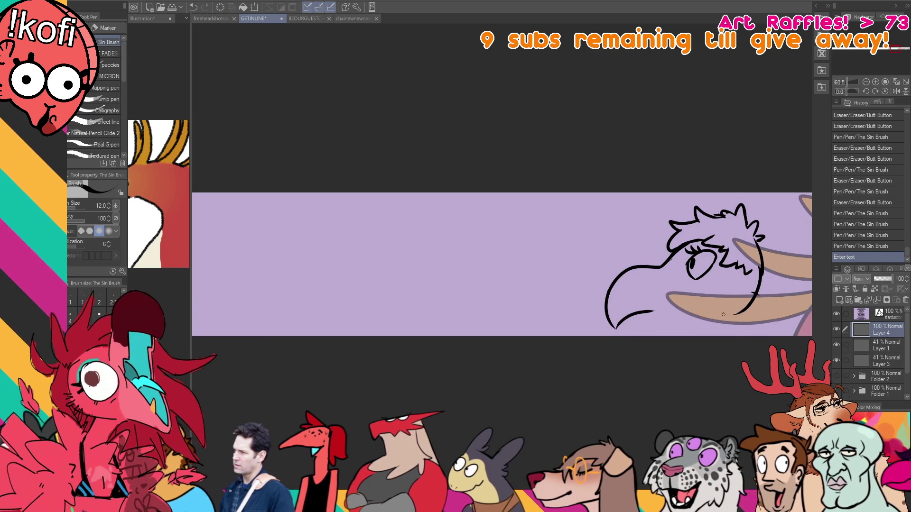
mouse_move(419, 398)
left_mouse_down()
mouse_move(689, 358)
mouse_move(599, 374)
mouse_move(427, 352)
left_mouse_up()
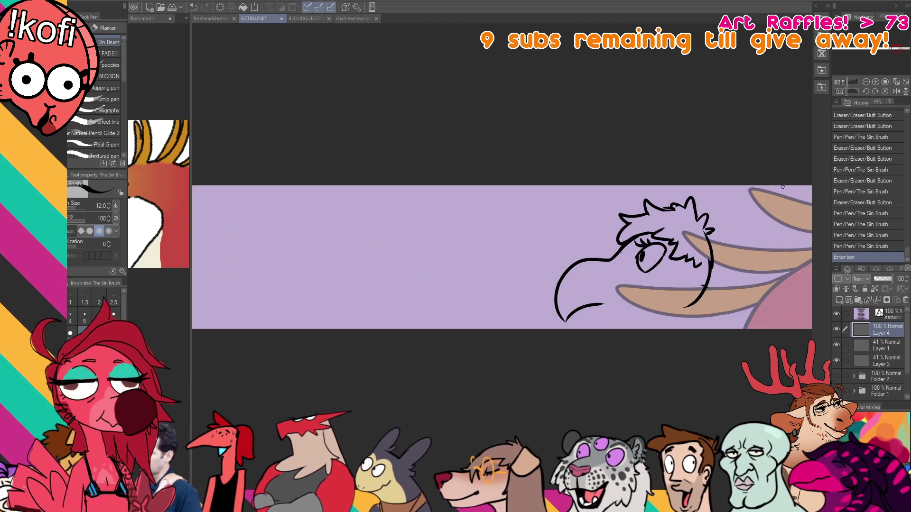
left_click_drag(610, 240, 602, 229)
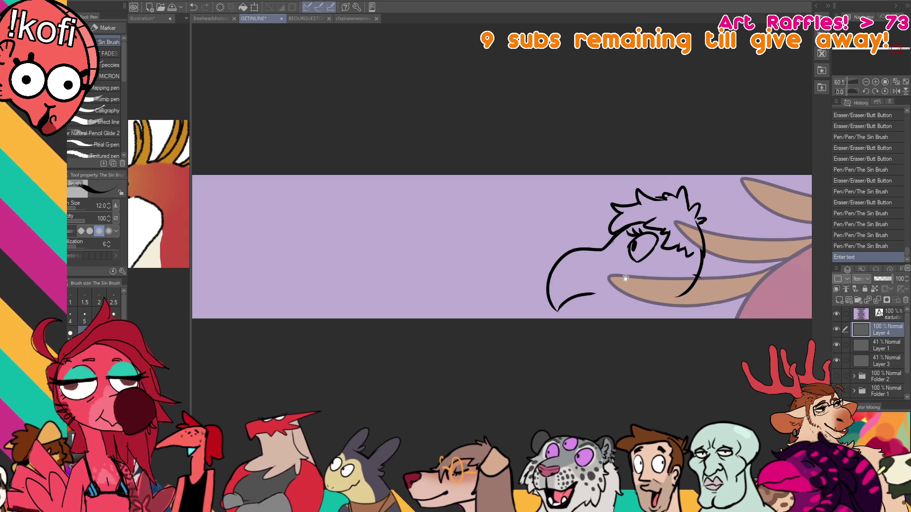
key("e")
left_click_drag(599, 286, 626, 274)
key("p")
left_click_drag(624, 275, 639, 267)
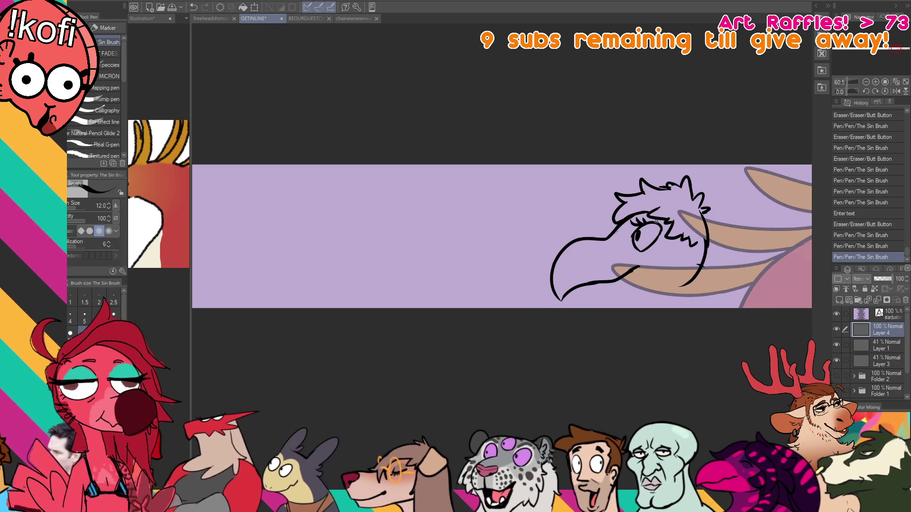
Marquee-select the eye, nudge it into place, and deselect.
key("m")
mouse_move(659, 237)
left_mouse_down()
mouse_move(628, 219)
mouse_move(666, 220)
left_mouse_up()
key("k")
key("ctrl+d")
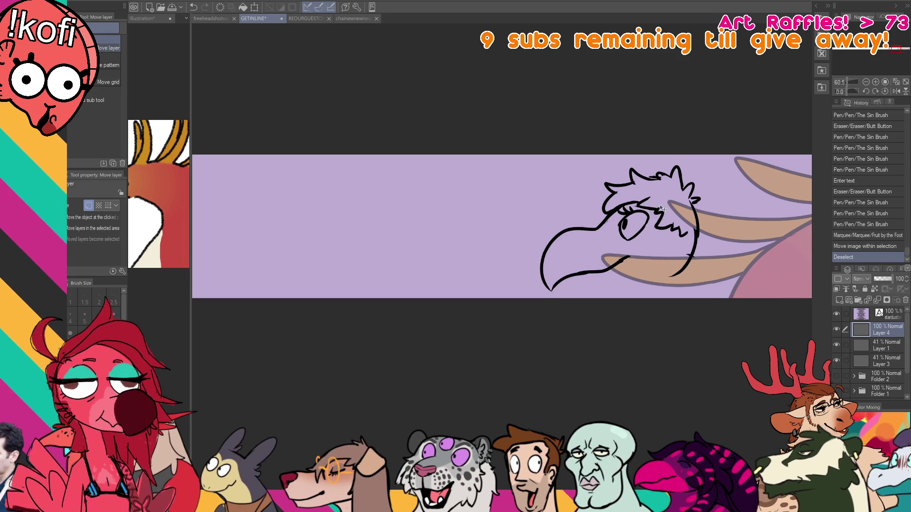
Redraw a beak stroke and add short strokes beneath the eye.
key("p")
mouse_move(597, 227)
left_mouse_down()
mouse_move(606, 250)
mouse_move(596, 240)
mouse_move(614, 247)
left_mouse_up()
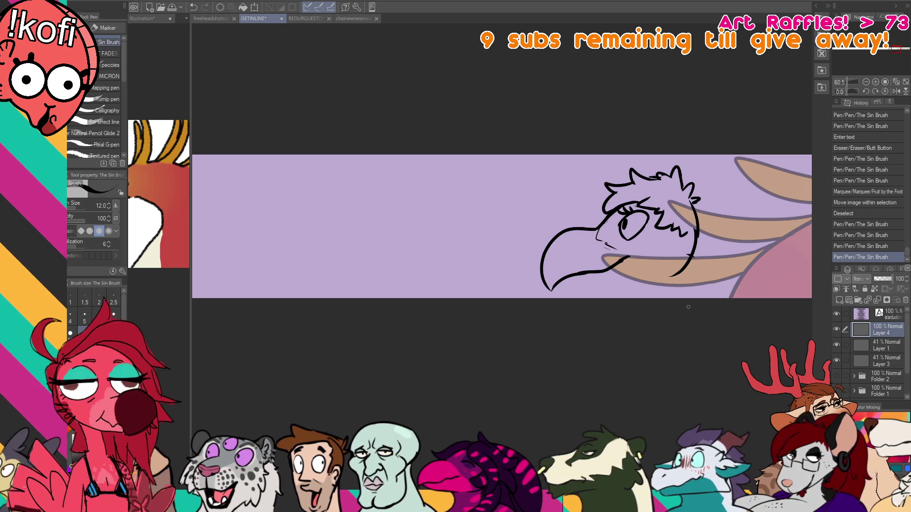
mouse_move(605, 237)
left_mouse_down()
mouse_move(623, 245)
mouse_move(613, 254)
mouse_move(595, 247)
left_mouse_up()
key("e")
key("p")
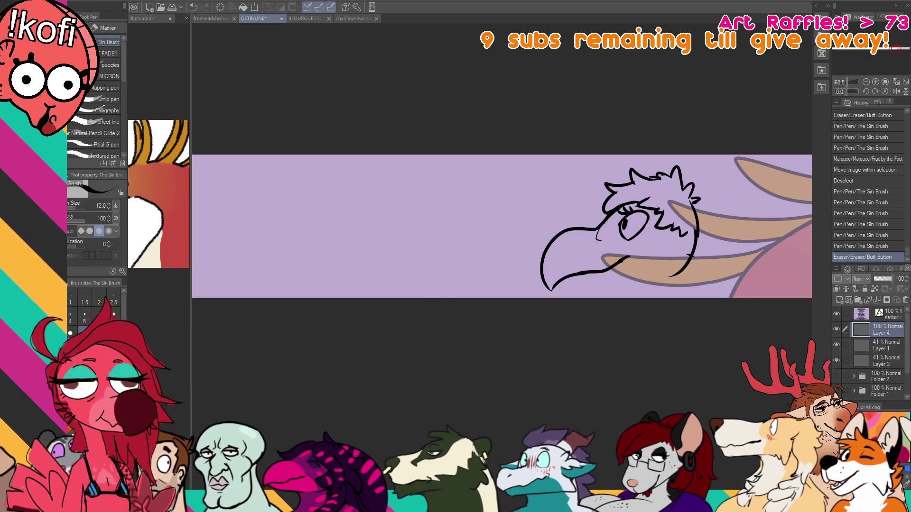
Zoom into the tier list's upper rows, pan to Bowser and Minecraft, and undo a test circle around Goku.
scroll(436, 147, "up", 5)
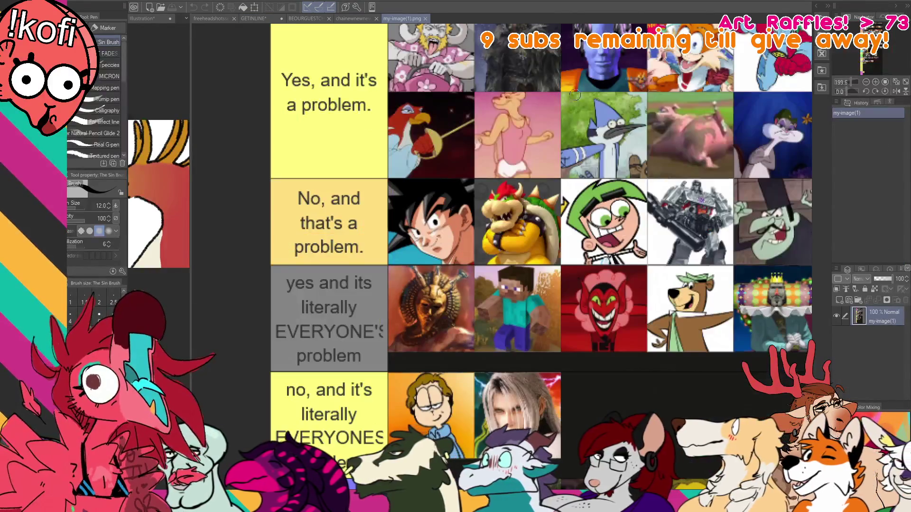
left_click_drag(373, 236, 379, 236)
scroll(380, 237, "up", 3)
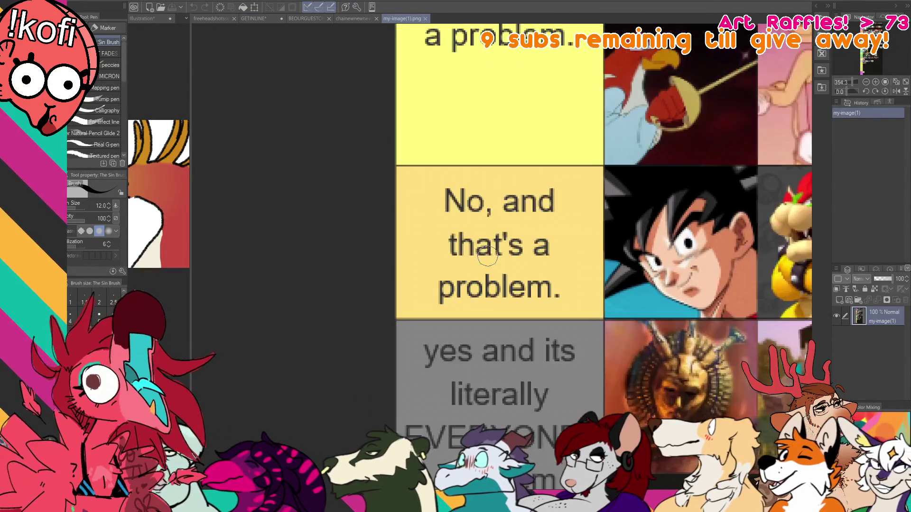
left_click_drag(596, 258, 487, 258)
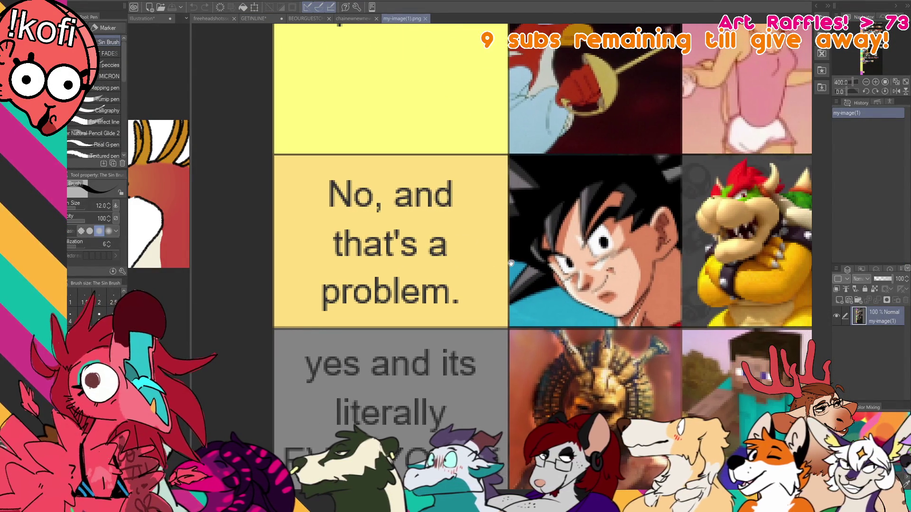
left_click_drag(529, 170, 532, 161)
key("ctrl+z")
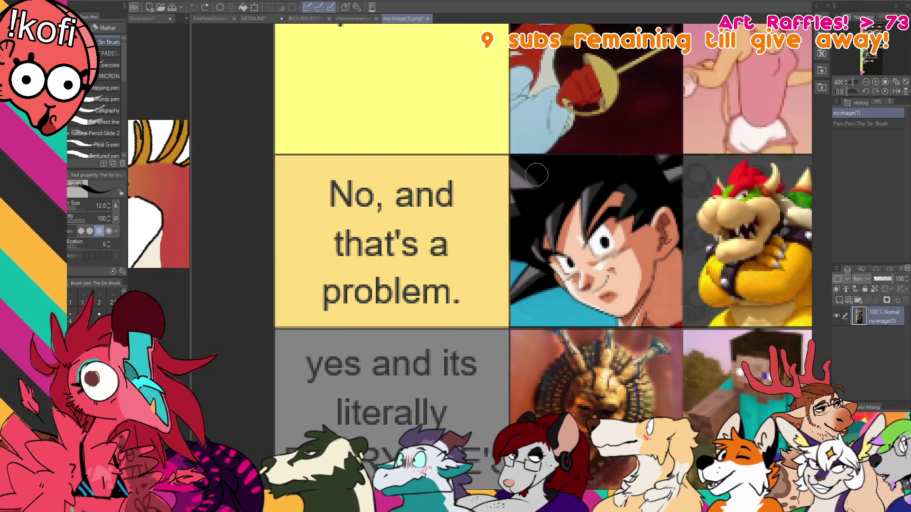
Pan across the tier list past Cosmo, Yogi Bear, Snidely, Asgore, Fred and Kermit.
left_click_drag(759, 306, 527, 305)
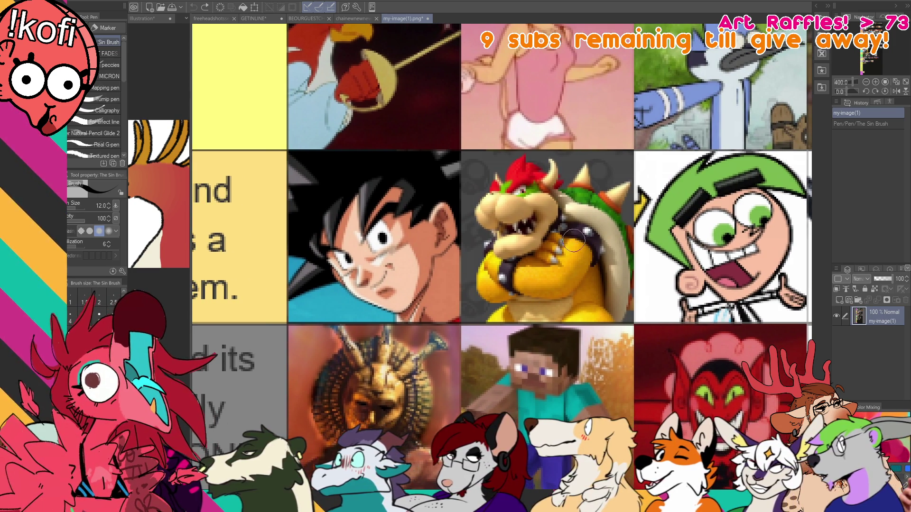
left_click_drag(732, 262, 547, 256)
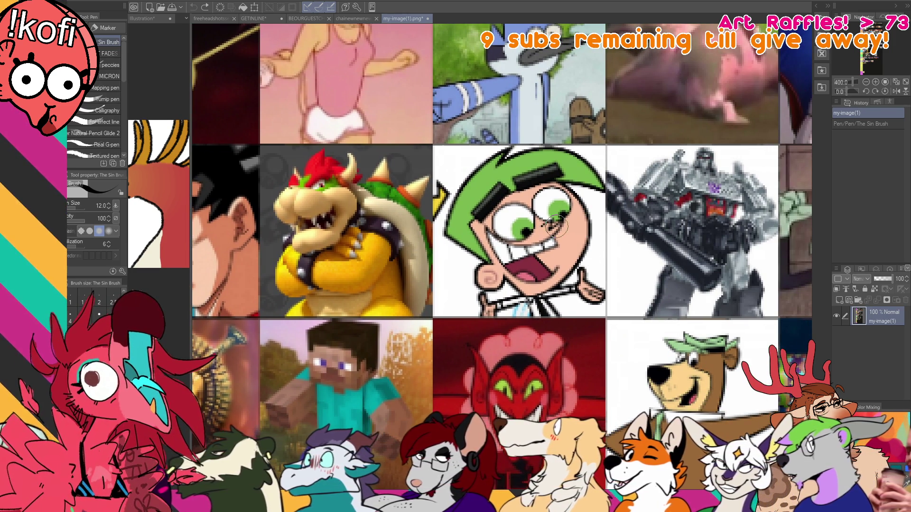
left_click_drag(609, 237, 463, 240)
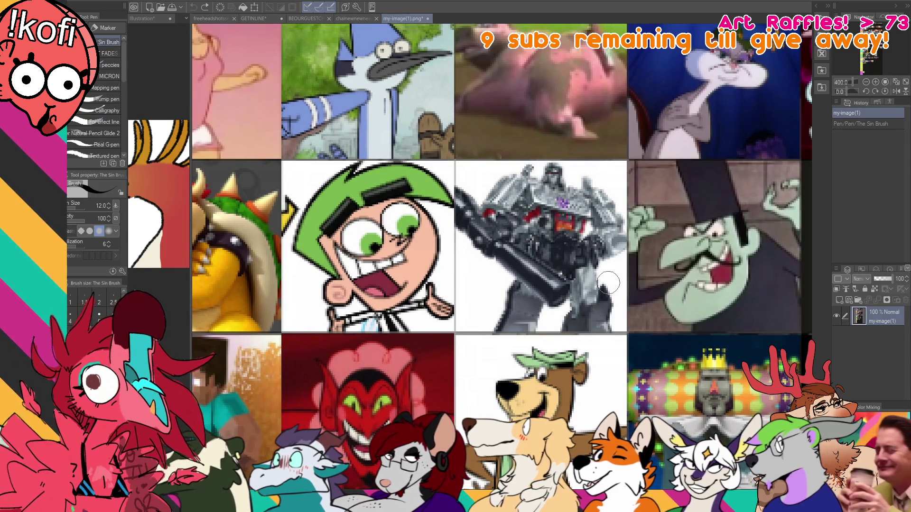
left_click_drag(605, 280, 426, 259)
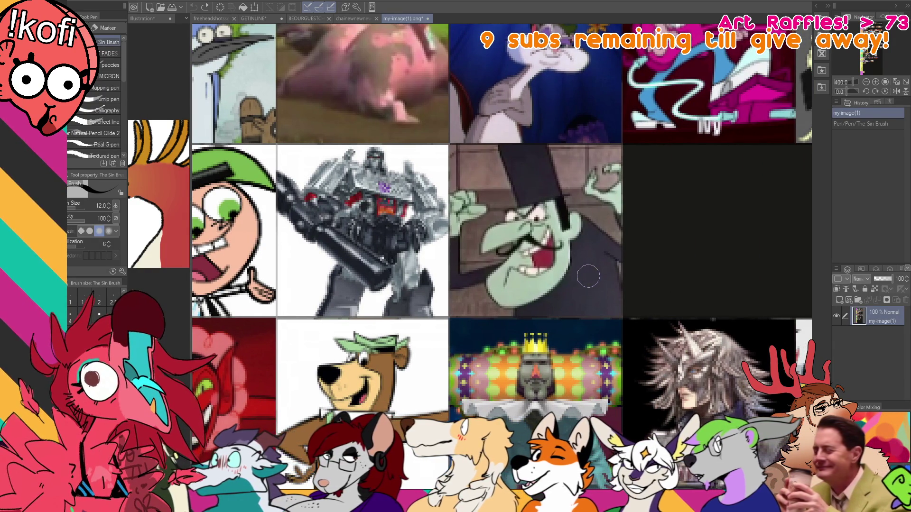
scroll(584, 275, "down", 3)
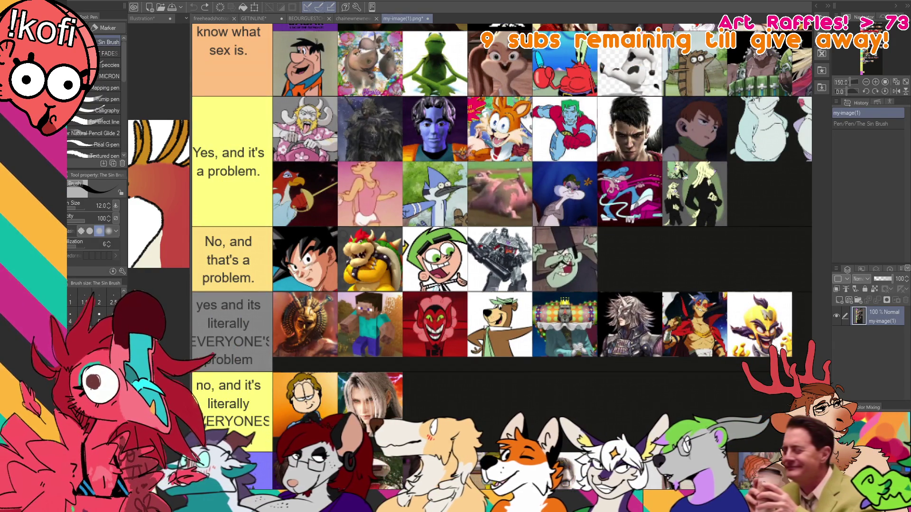
left_click_drag(477, 256, 686, 273)
left_click_drag(536, 239, 585, 287)
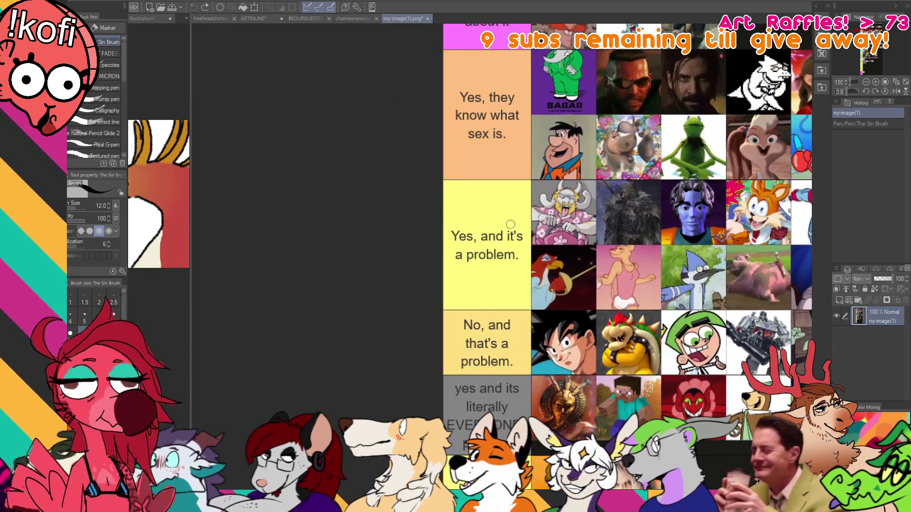
scroll(509, 224, "up", 5)
left_click_drag(671, 209, 533, 341)
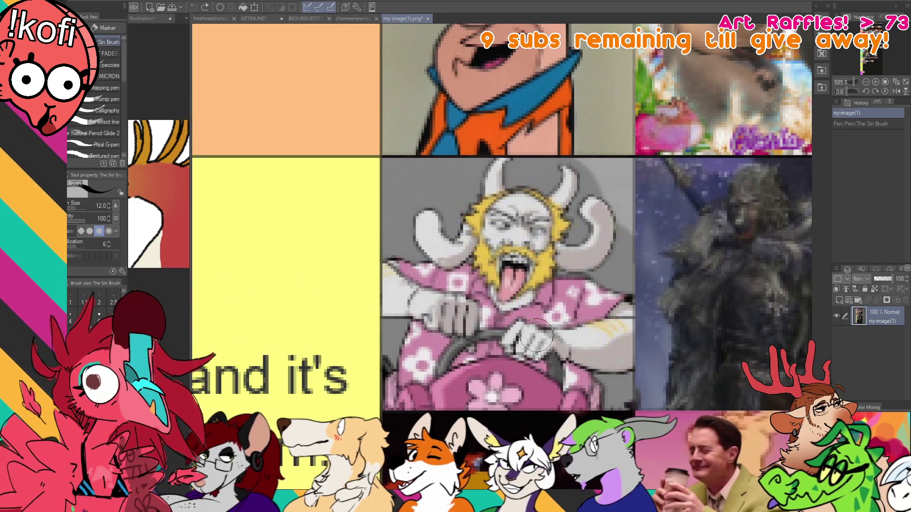
scroll(617, 327, "down", 3)
mouse_move(672, 327)
left_mouse_down()
mouse_move(344, 271)
mouse_move(339, 258)
mouse_move(360, 271)
mouse_move(360, 308)
left_mouse_up()
scroll(520, 205, "up", 3)
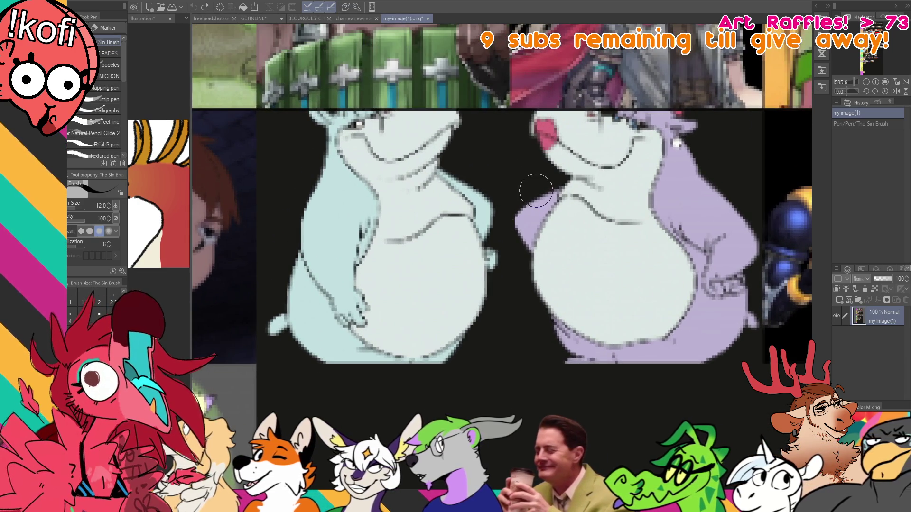
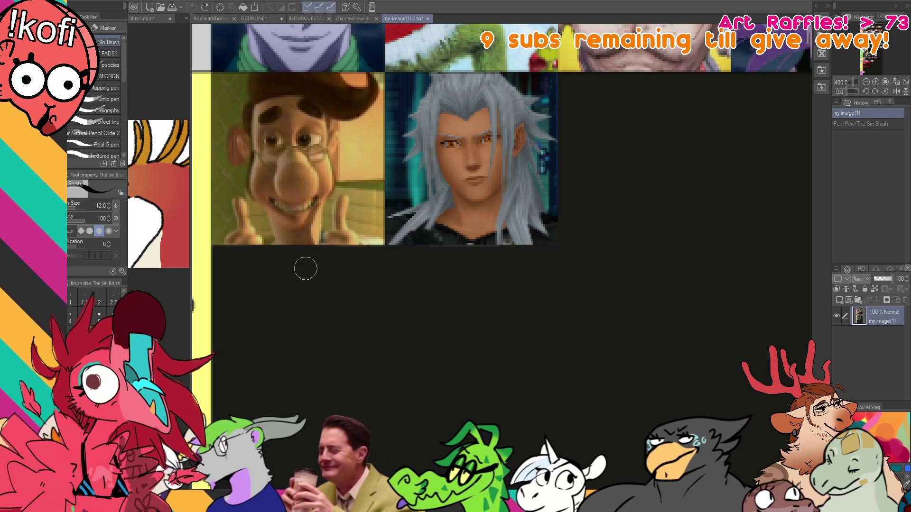
Browse the tier list's rows, including the yellow tier's label text and the jail tier.
mouse_move(277, 374)
left_mouse_down()
mouse_move(421, 358)
mouse_move(565, 365)
left_mouse_up()
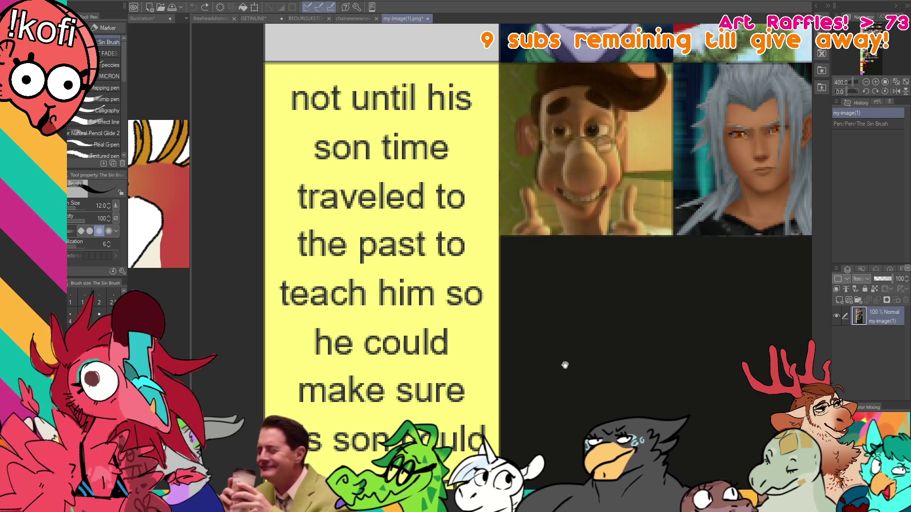
scroll(586, 377, "down", 2)
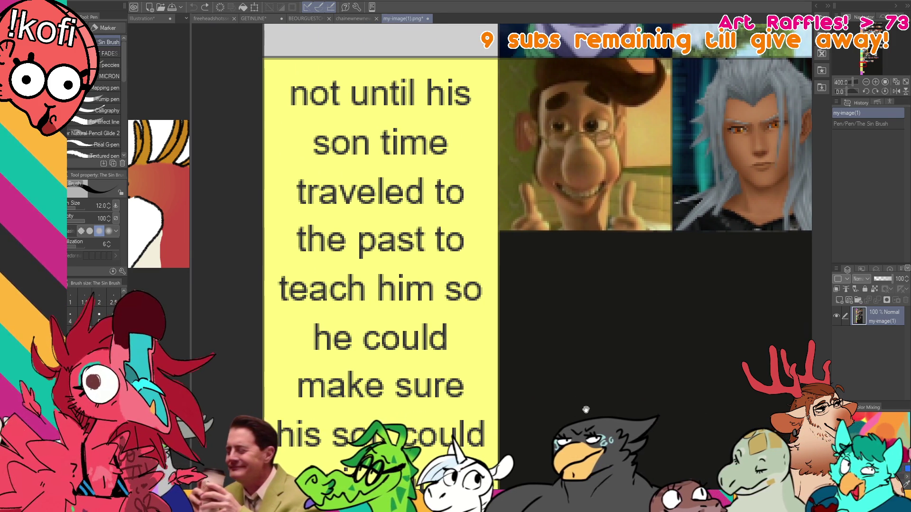
scroll(586, 377, "down", 6)
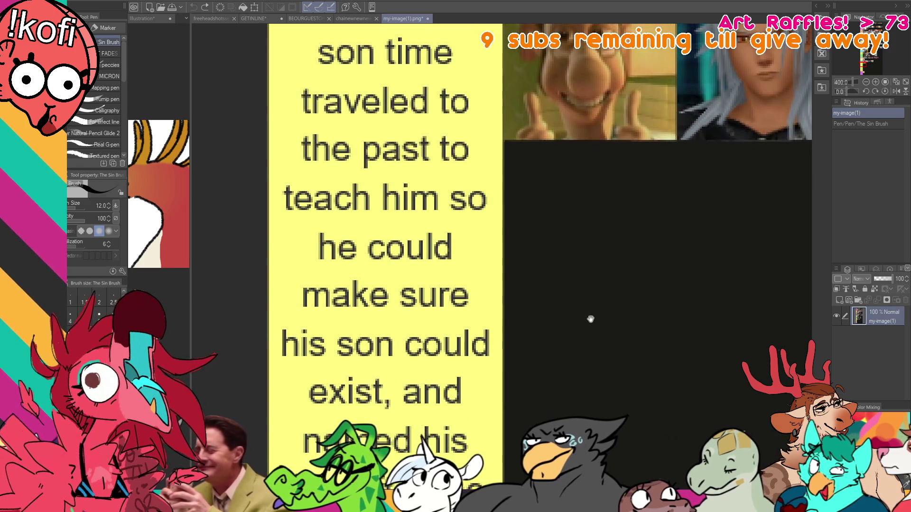
scroll(603, 330, "down", 3)
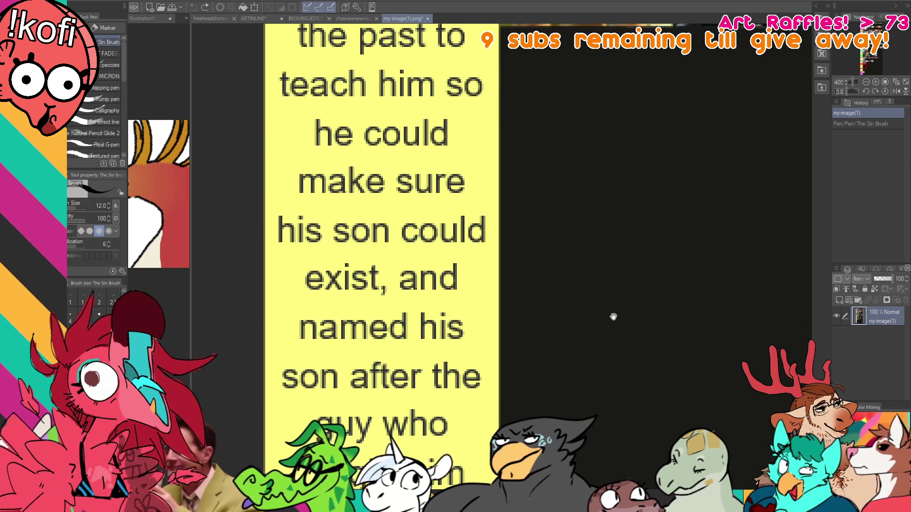
scroll(641, 417, "down", 15)
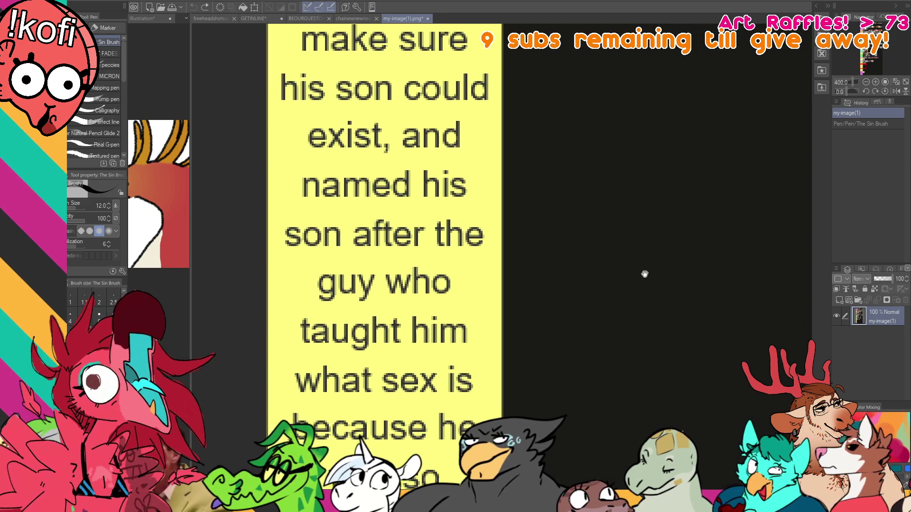
scroll(645, 316, "down", 1)
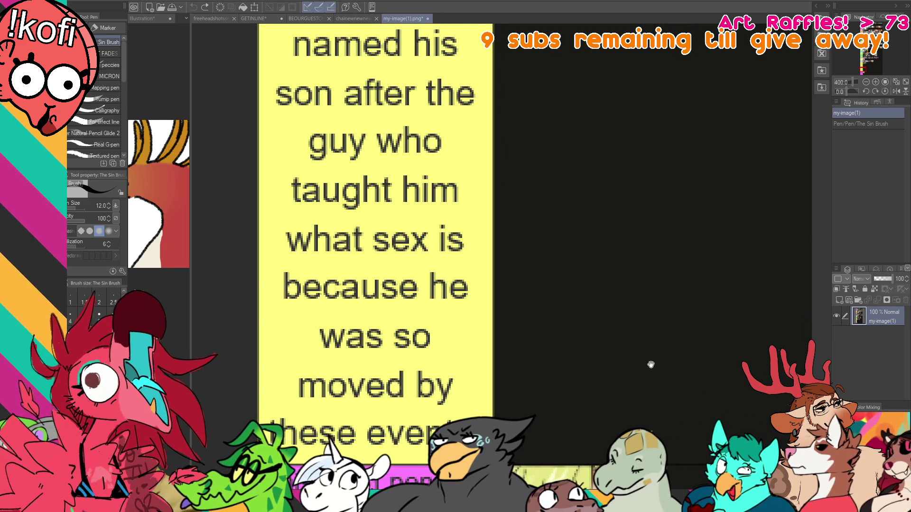
left_click_drag(651, 364, 652, 347)
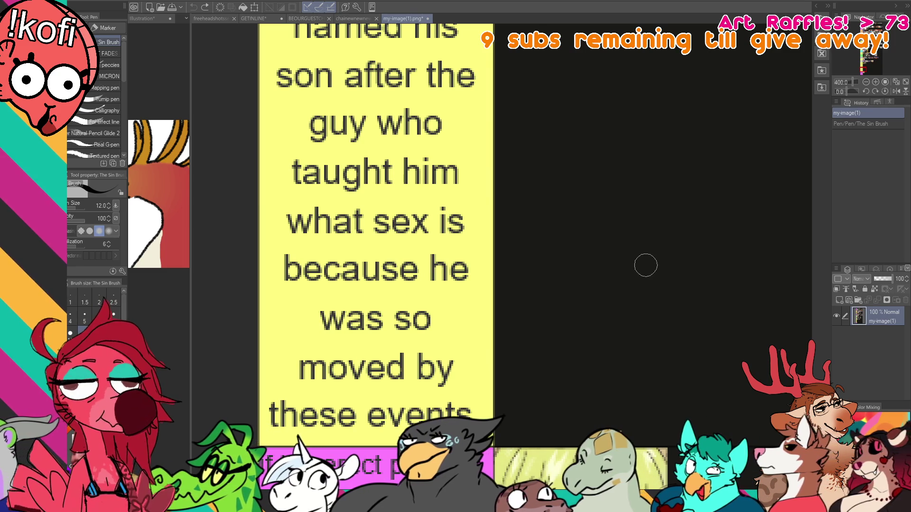
scroll(645, 264, "down", 3)
left_click_drag(636, 217, 635, 370)
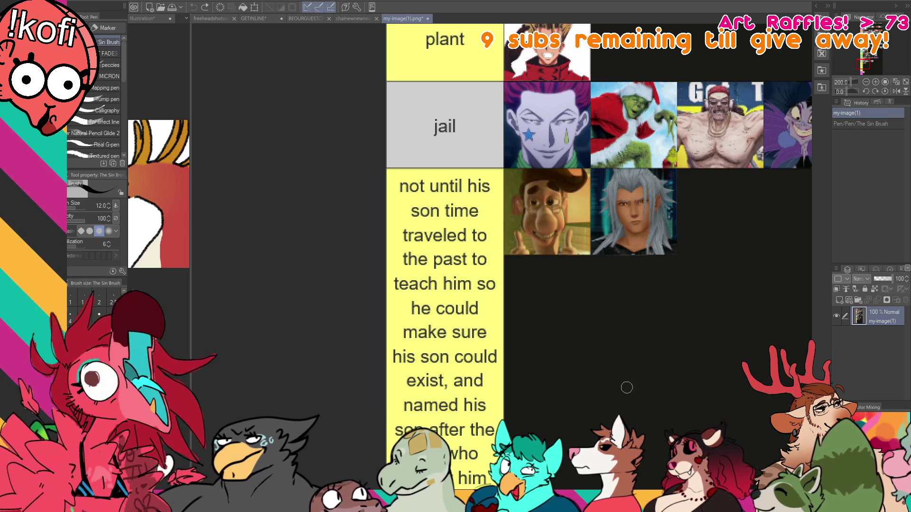
left_click_drag(601, 229, 513, 412)
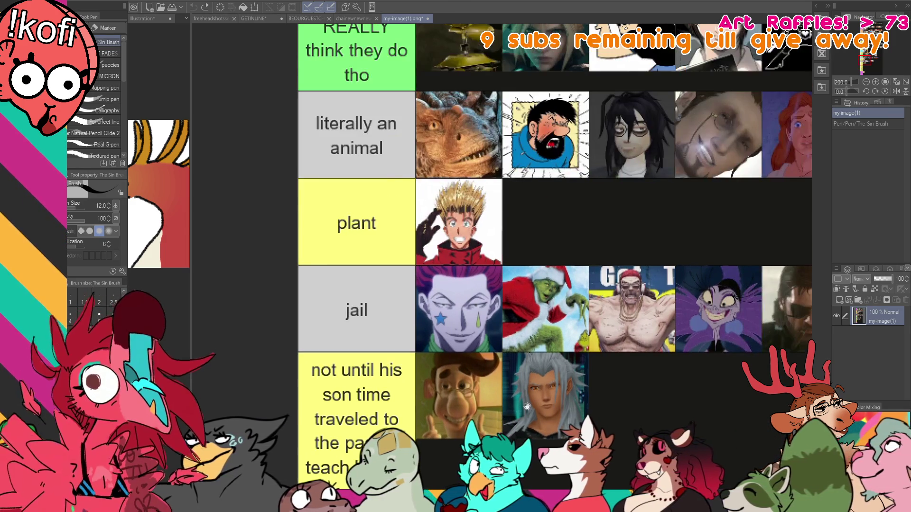
scroll(576, 390, "up", 3)
scroll(522, 361, "right", 3)
scroll(447, 323, "down", 5)
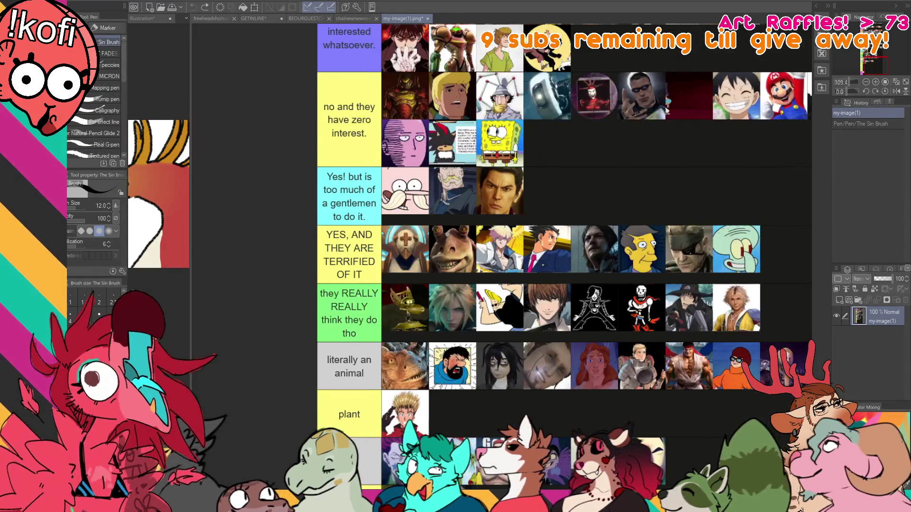
scroll(493, 266, "up", 10)
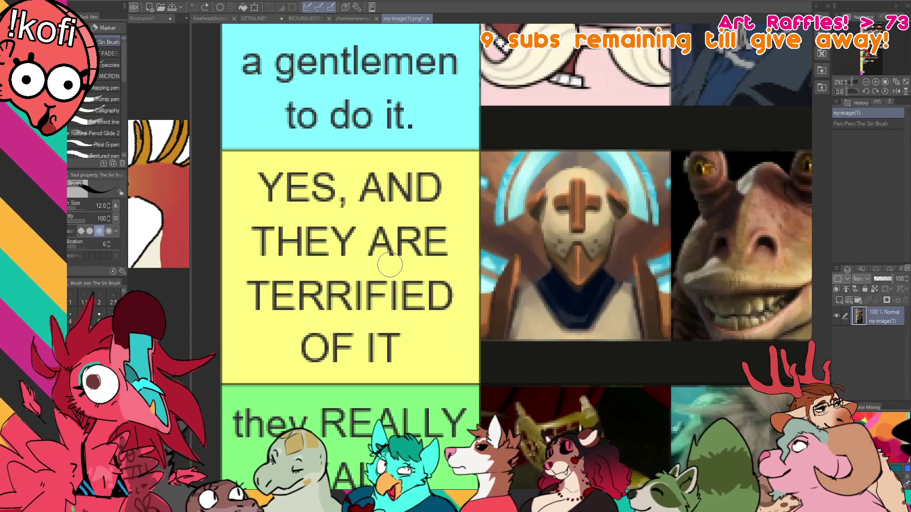
scroll(493, 266, "up", 3)
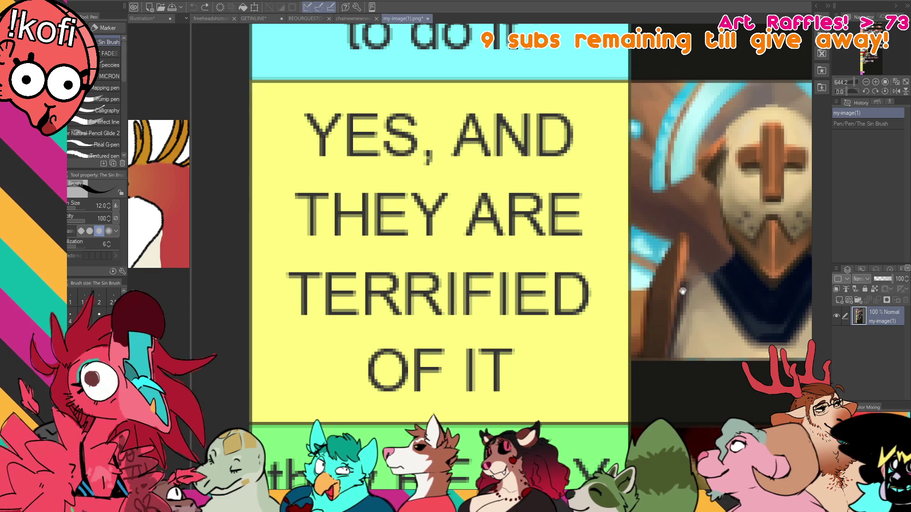
scroll(508, 301, "right", 3)
scroll(508, 301, "right", 2)
scroll(607, 311, "down", 6)
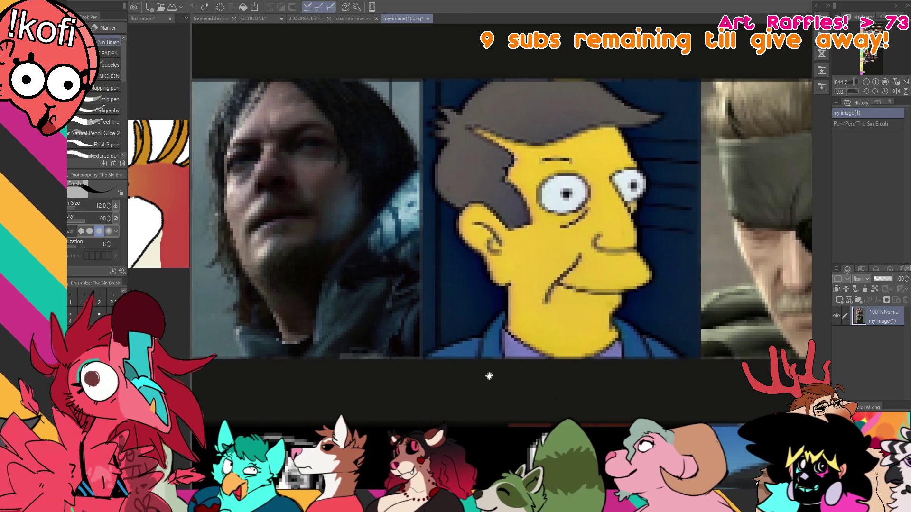
scroll(650, 372, "right", 5)
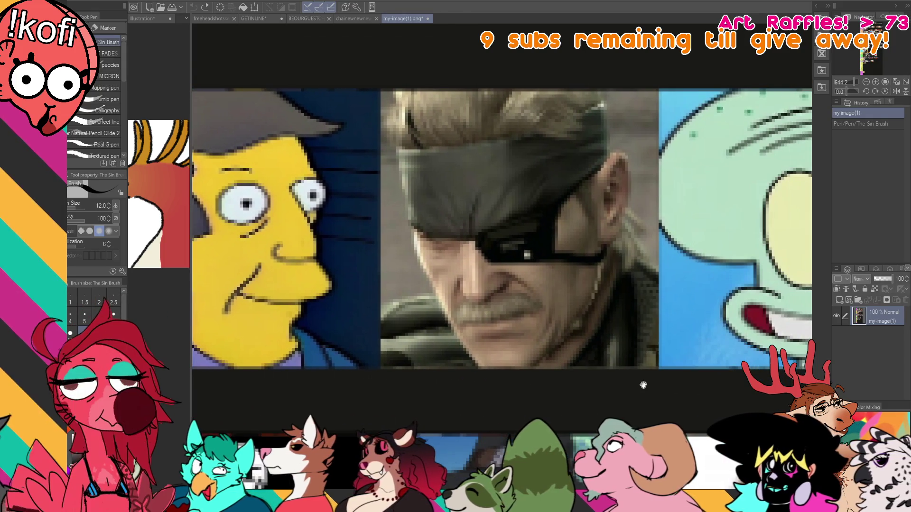
mouse_move(842, 418)
left_mouse_down()
mouse_move(737, 392)
mouse_move(678, 398)
mouse_move(872, 400)
mouse_move(455, 398)
left_mouse_up()
scroll(627, 278, "down", 5)
scroll(628, 277, "down", 4)
scroll(705, 219, "up", 2)
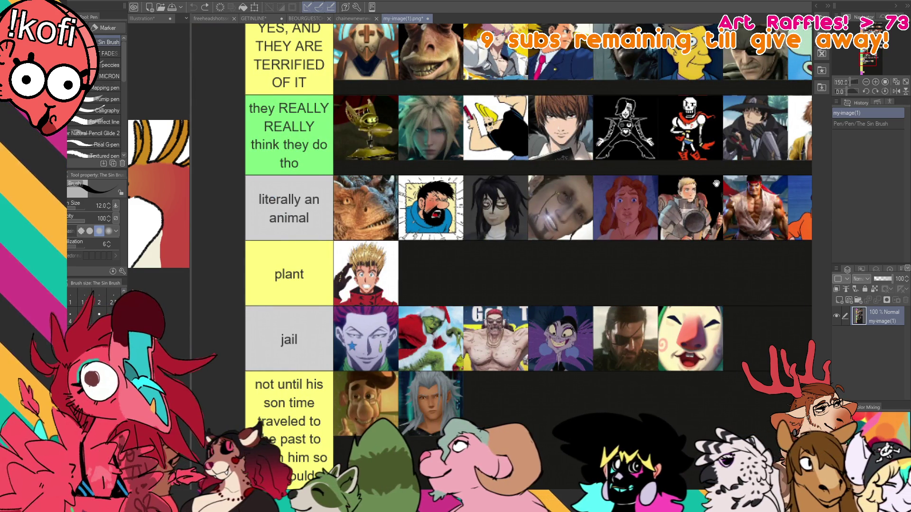
left_click_drag(716, 185, 701, 333)
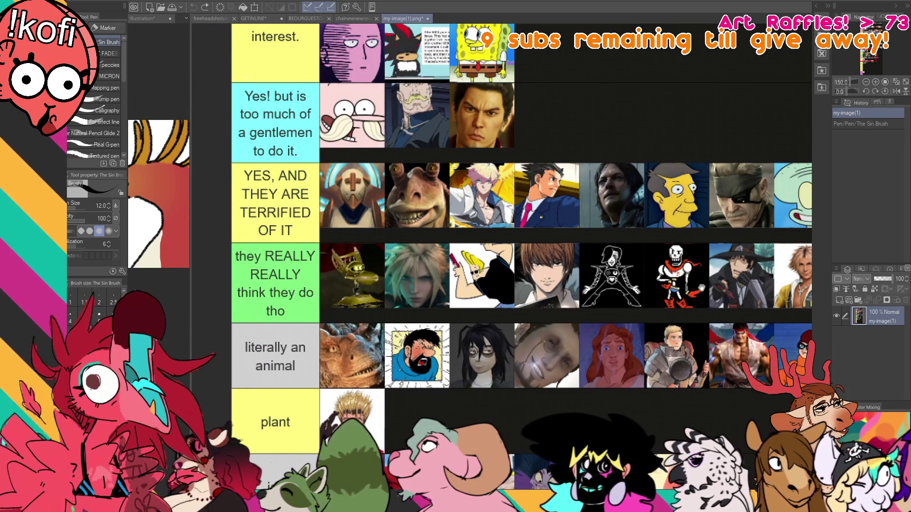
mouse_move(642, 337)
left_mouse_down()
mouse_move(665, 246)
mouse_move(689, 281)
mouse_move(716, 251)
left_mouse_up()
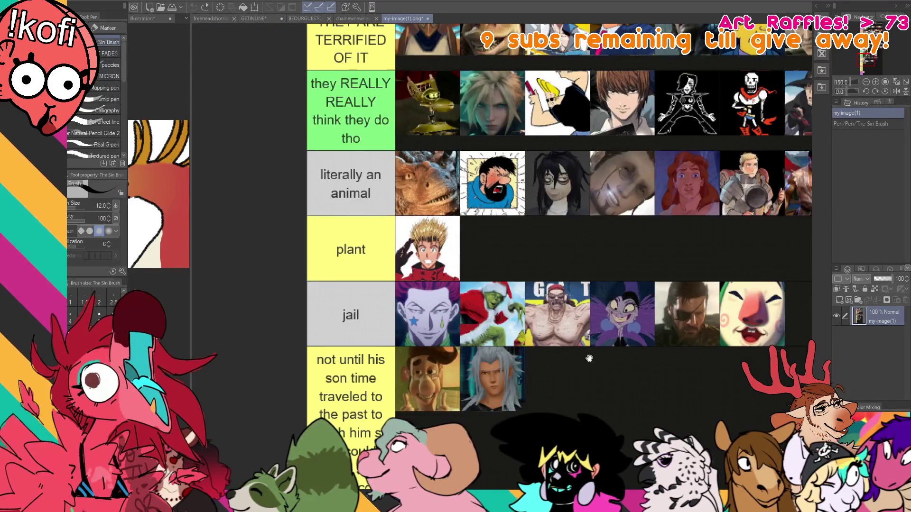
left_click_drag(591, 348, 661, 318)
left_click_drag(604, 346, 679, 262)
scroll(679, 262, "up", 5)
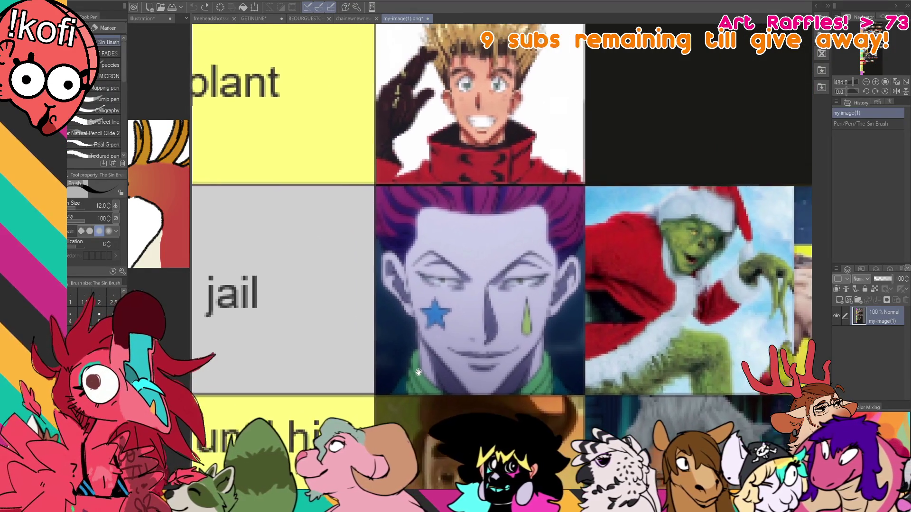
scroll(433, 354, "right", 15)
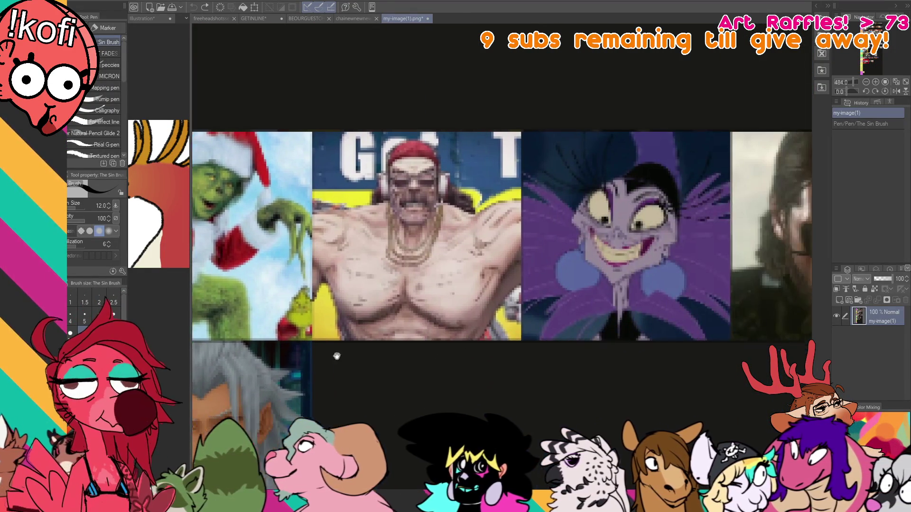
scroll(459, 362, "right", 10)
scroll(468, 368, "down", 5)
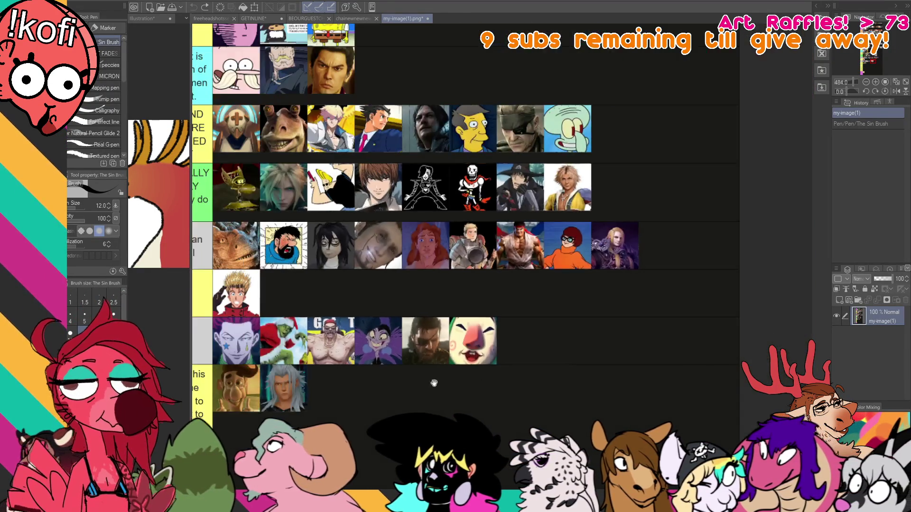
left_click_drag(456, 372, 755, 268)
scroll(688, 237, "down", 10)
scroll(627, 213, "up", 5)
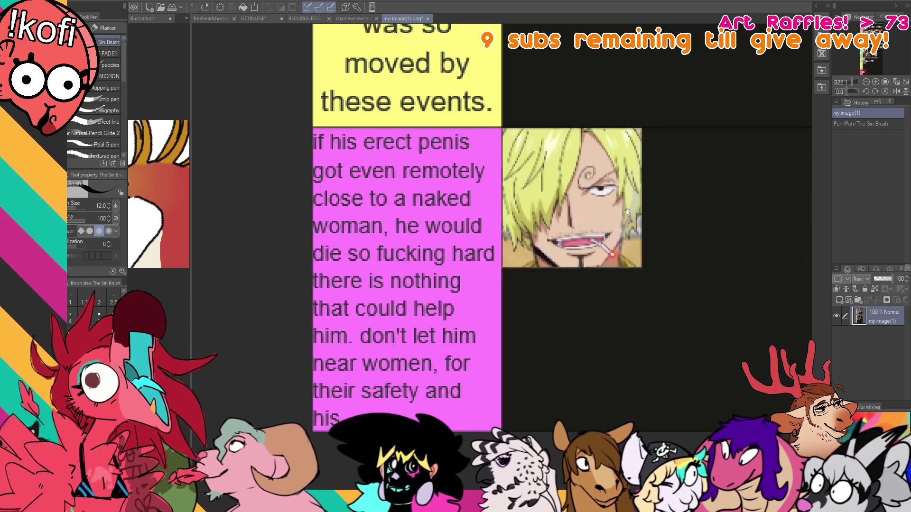
left_click_drag(627, 213, 658, 186)
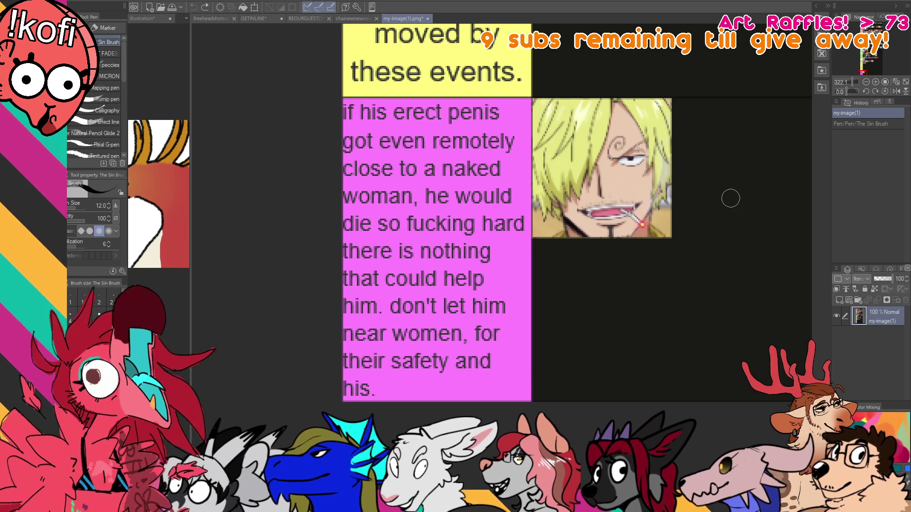
Pan along the portrait row, centring the silver-haired and red-caped figures.
scroll(665, 128, "down", 5)
mouse_move(665, 128)
left_mouse_down()
mouse_move(546, 126)
mouse_move(577, 309)
mouse_move(554, 304)
left_mouse_up()
scroll(248, 335, "up", 2)
scroll(248, 334, "up", 5)
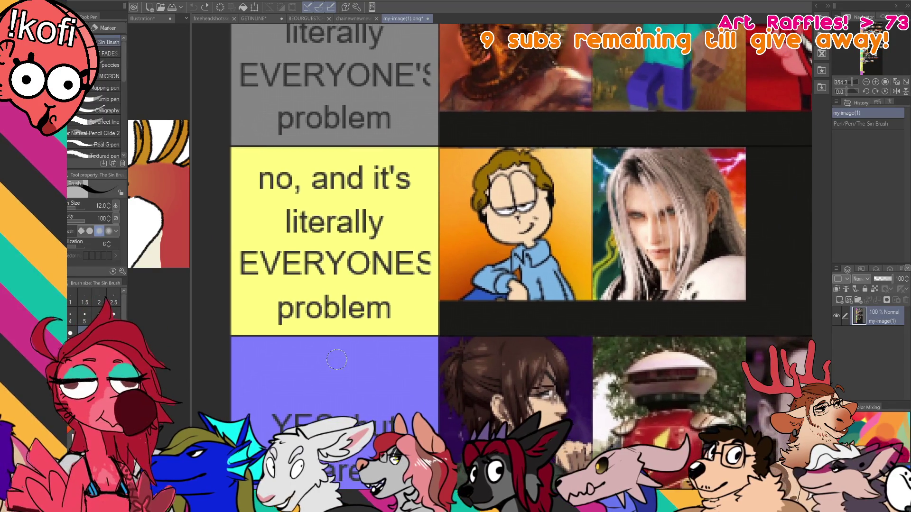
scroll(339, 361, "up", 2)
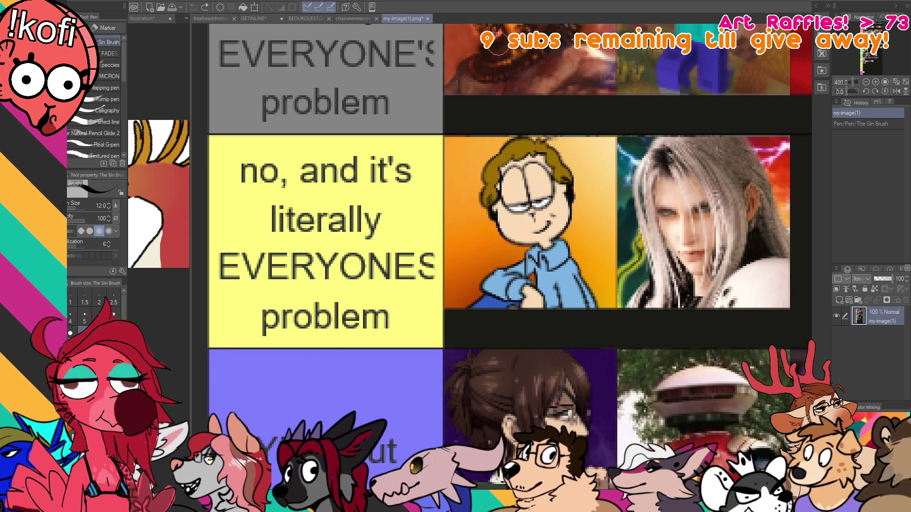
scroll(538, 242, "up", 3)
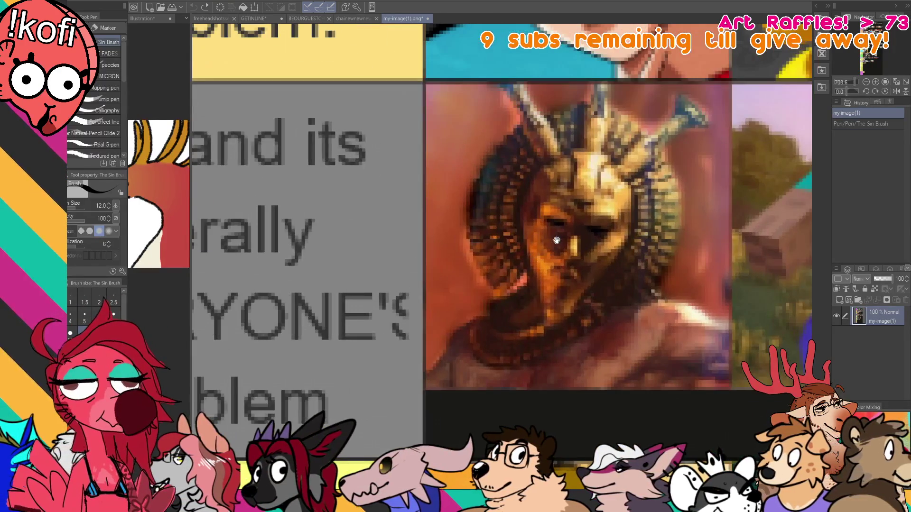
mouse_move(746, 323)
left_mouse_down()
mouse_move(439, 339)
mouse_move(240, 332)
left_mouse_up()
left_click_drag(598, 318, 432, 319)
left_click_drag(802, 322, 595, 323)
left_click_drag(720, 321, 504, 315)
mouse_move(665, 291)
left_mouse_down()
mouse_move(451, 294)
mouse_move(537, 286)
left_mouse_up()
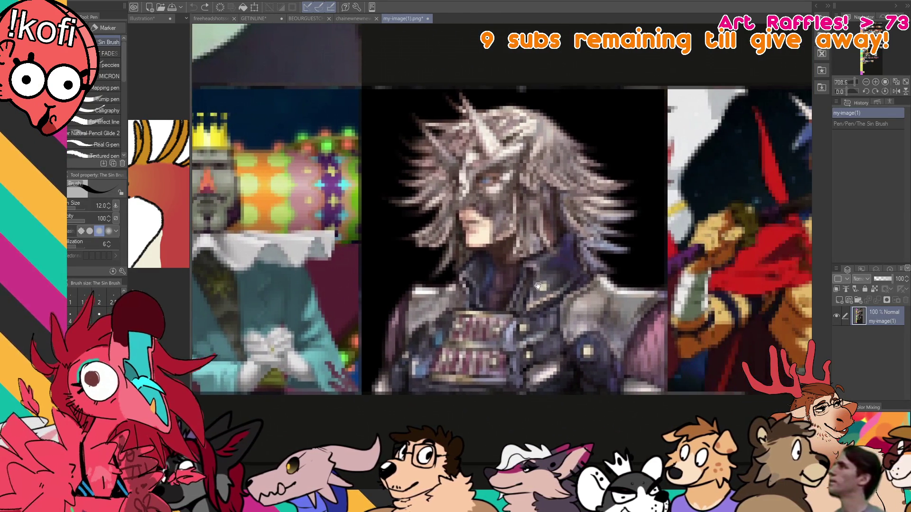
left_click_drag(652, 283, 655, 271)
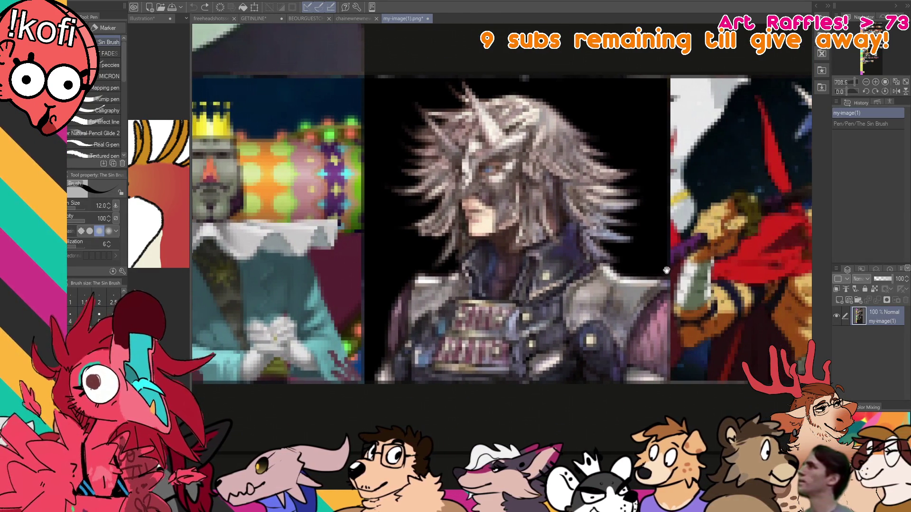
left_click_drag(715, 250, 403, 251)
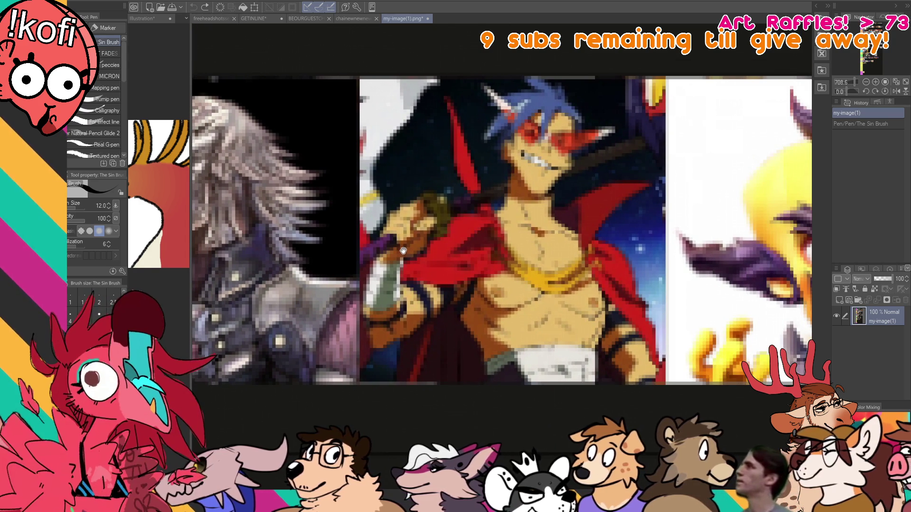
mouse_move(687, 271)
left_mouse_down()
mouse_move(285, 272)
mouse_move(369, 252)
left_mouse_up()
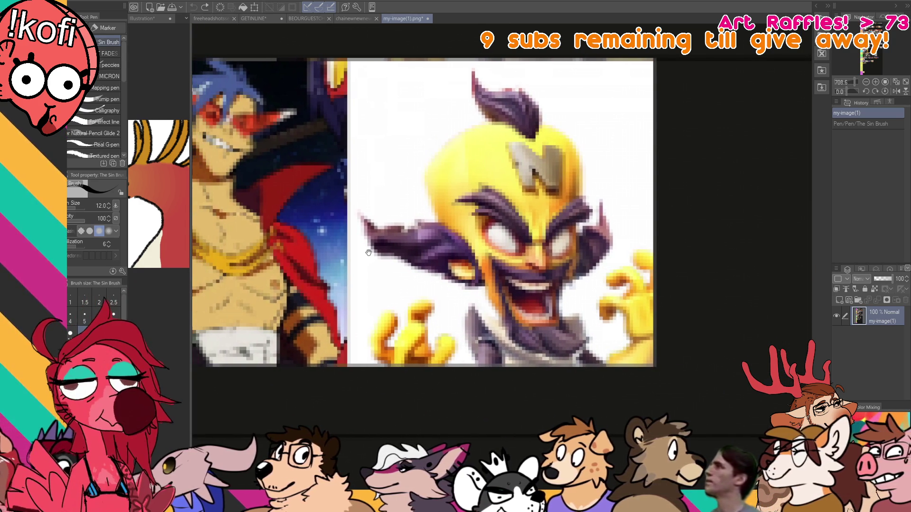
scroll(368, 252, "down", 5)
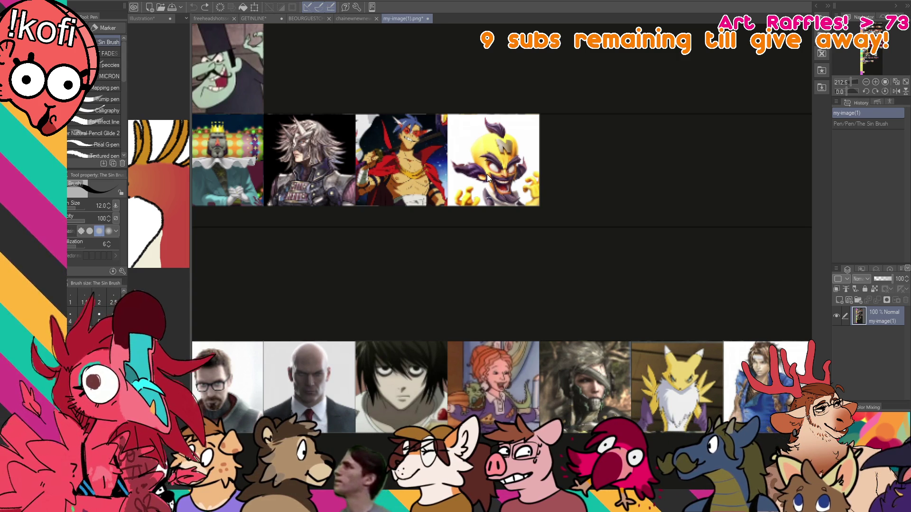
Close my-image(1).png and switch via the headshot sketch sheet to the lavender bird banner.
key("ctrl+w")
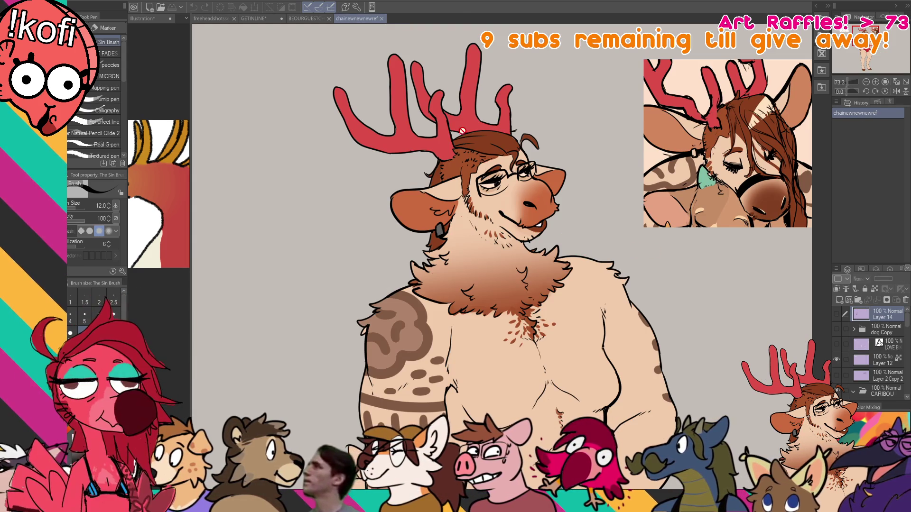
scroll(465, 192, "down", 2)
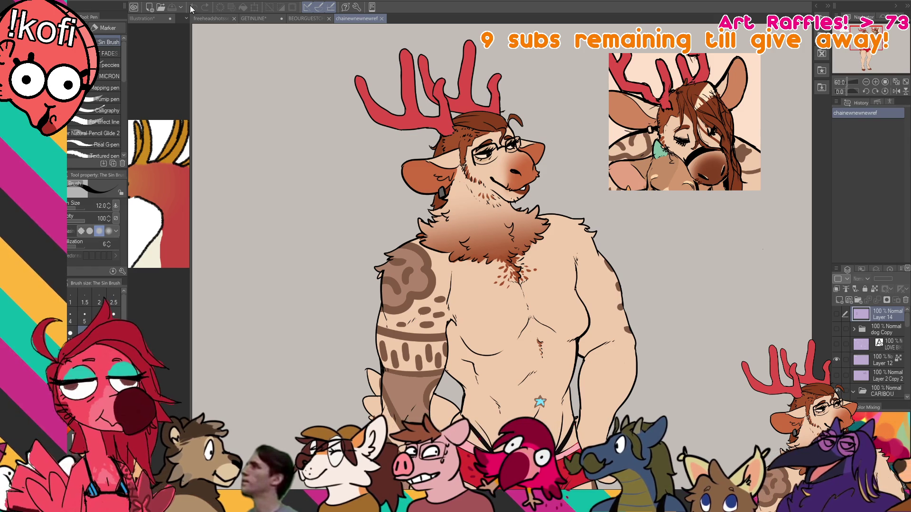
left_click(209, 19)
scroll(584, 267, "up", 3)
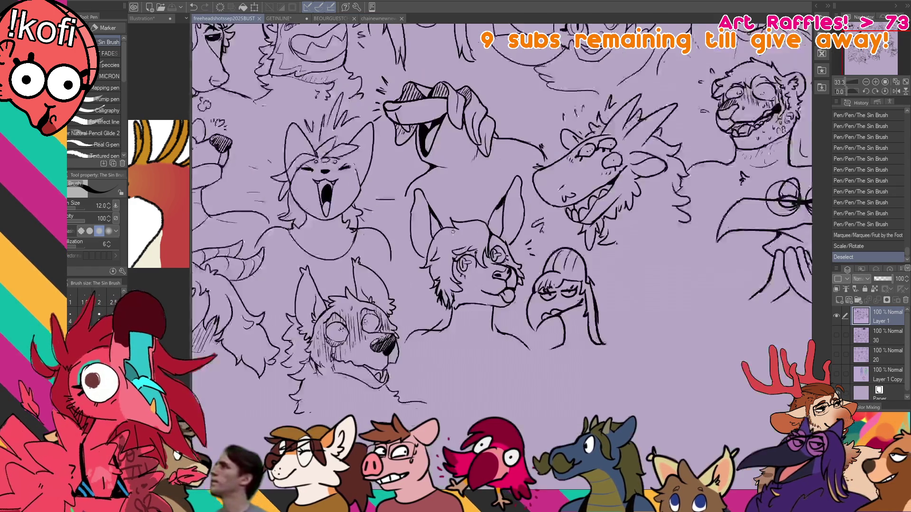
scroll(584, 267, "up", 2)
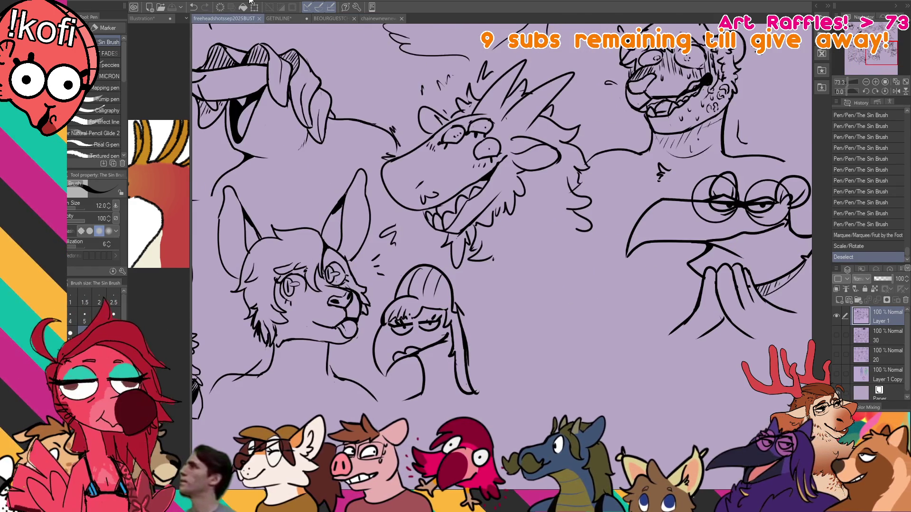
left_click(279, 18)
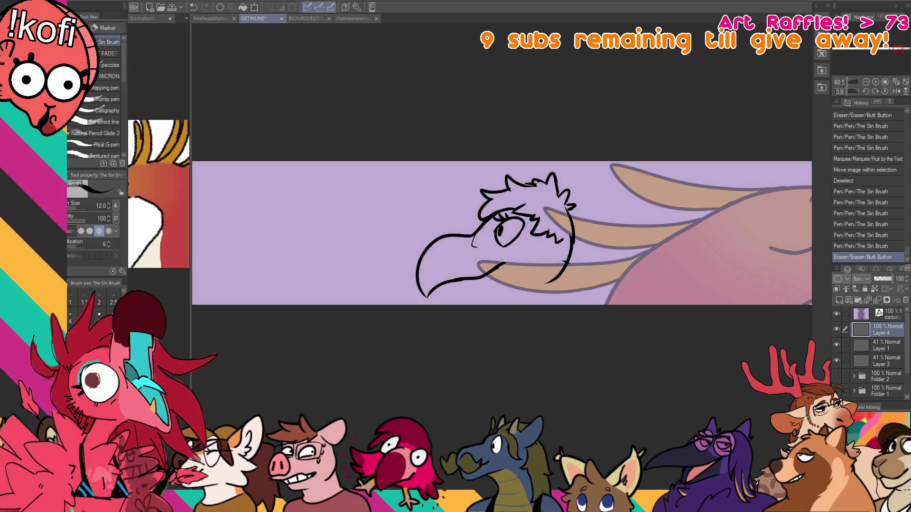
Erase and redraw the curve on the bird head's right side.
key("e")
mouse_move(573, 208)
left_mouse_down()
mouse_move(567, 276)
mouse_move(569, 247)
left_mouse_up()
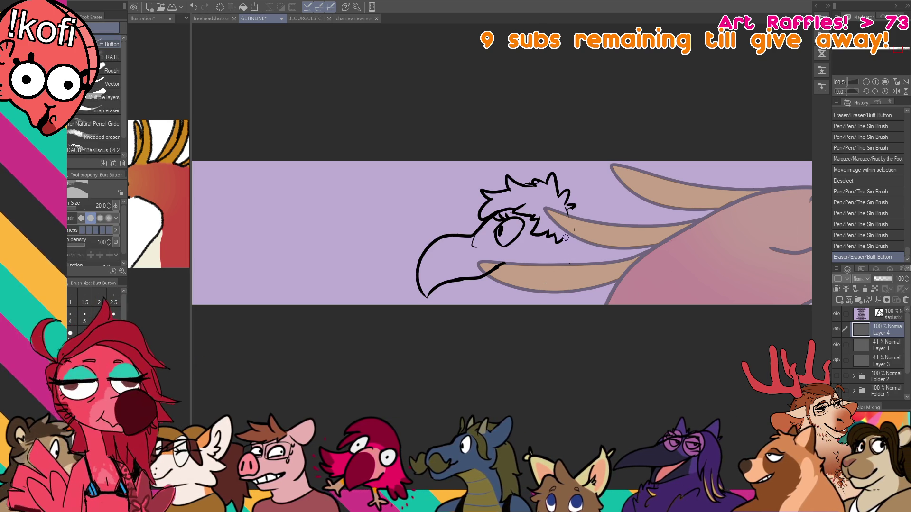
key("p")
left_click_drag(570, 205, 572, 267)
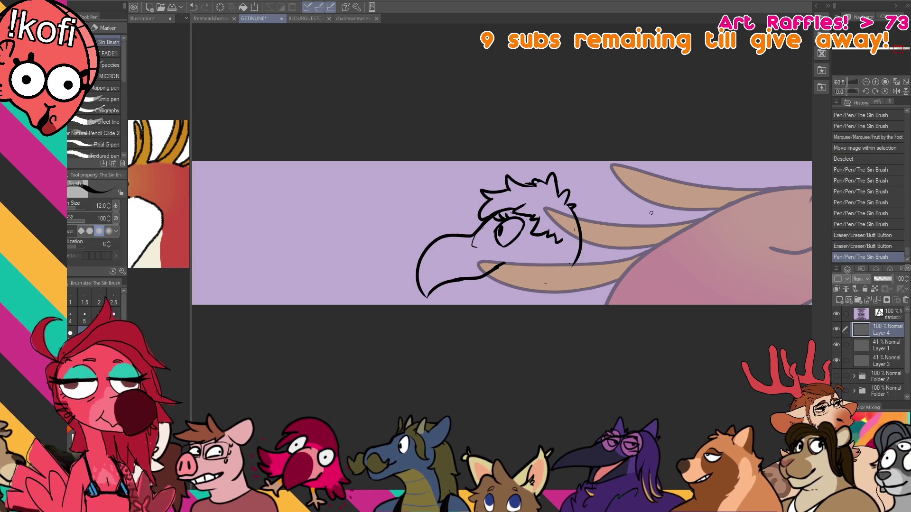
Lasso the bird head, rotate it clockwise and deselect.
key("m")
mouse_move(602, 163)
left_mouse_down()
mouse_move(607, 237)
mouse_move(579, 285)
mouse_move(586, 264)
mouse_move(552, 282)
left_mouse_up()
left_click(506, 320)
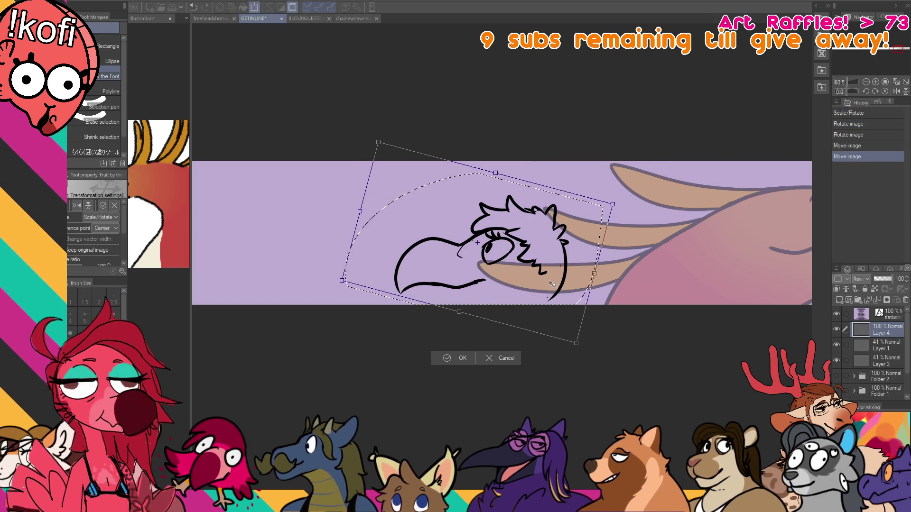
key("Return")
key("ctrl+d")
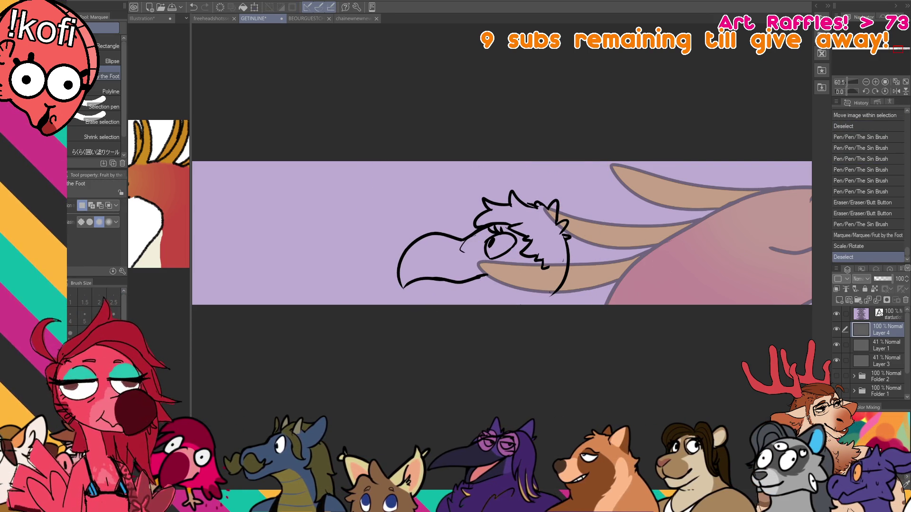
Draw a large arc behind the bird head and clean up stray lines near the chin.
key("p")
key("ctrl+z")
mouse_move(538, 204)
left_mouse_down()
mouse_move(617, 171)
mouse_move(636, 305)
left_mouse_up()
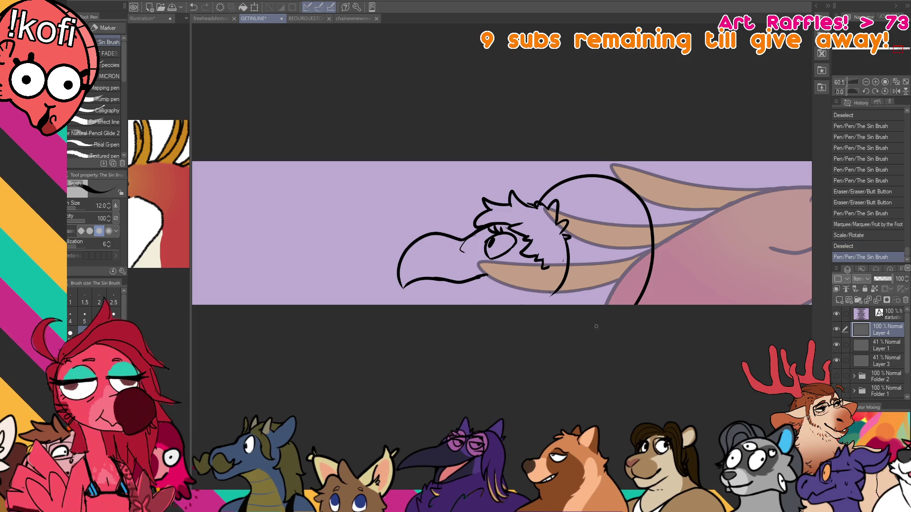
key("e")
mouse_move(556, 287)
left_mouse_down()
mouse_move(543, 268)
mouse_move(587, 243)
mouse_move(565, 285)
left_mouse_up()
key("p")
key("ctrl+z")
key("e")
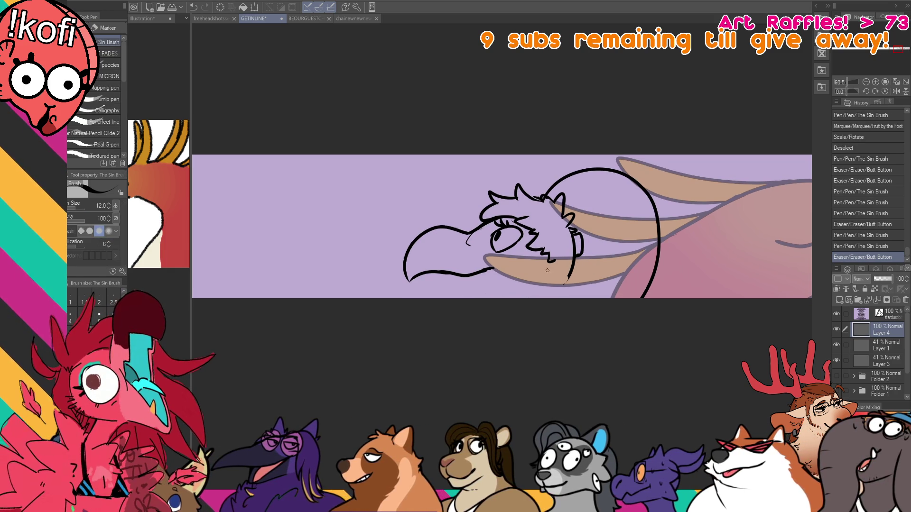
left_click(360, 19)
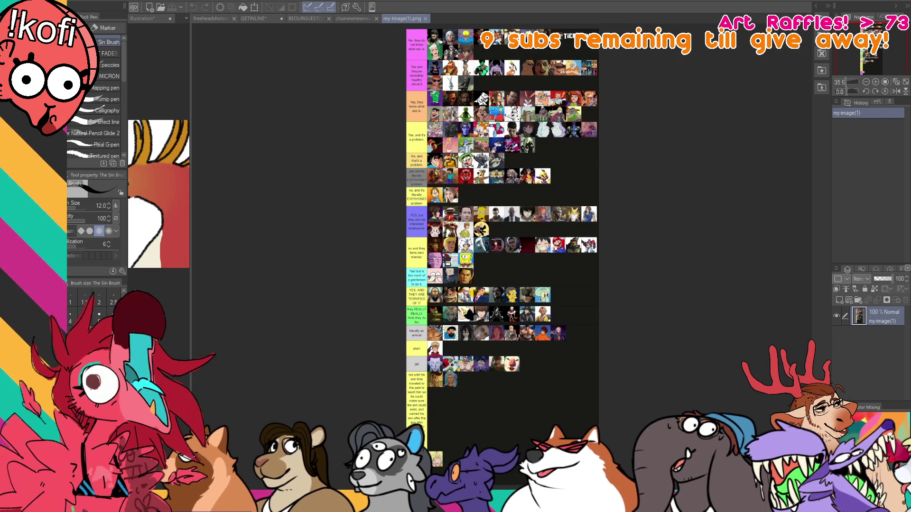
Zoom and pan over the top tier rows, the dinosaur tile and the 'literally an animal' row.
scroll(525, 226, "up", 4)
scroll(595, 312, "down", 2)
scroll(514, 260, "up", 6)
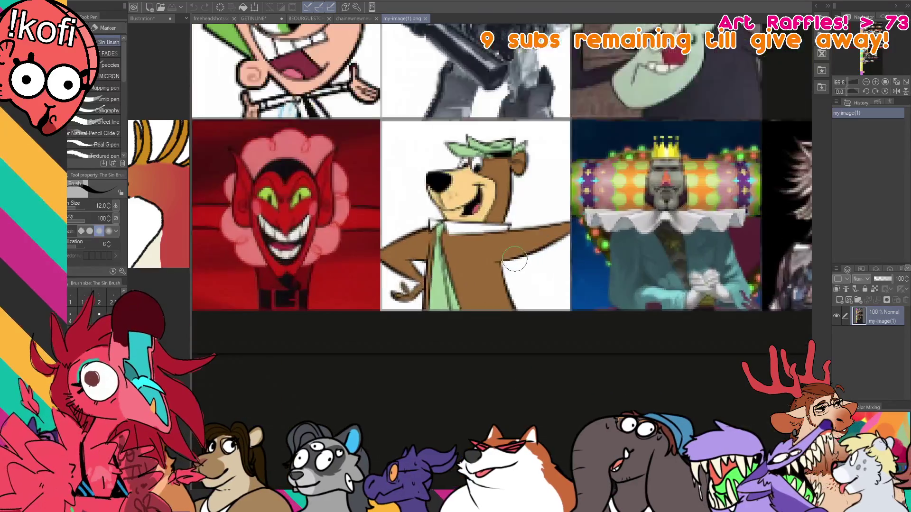
scroll(514, 260, "up", 5)
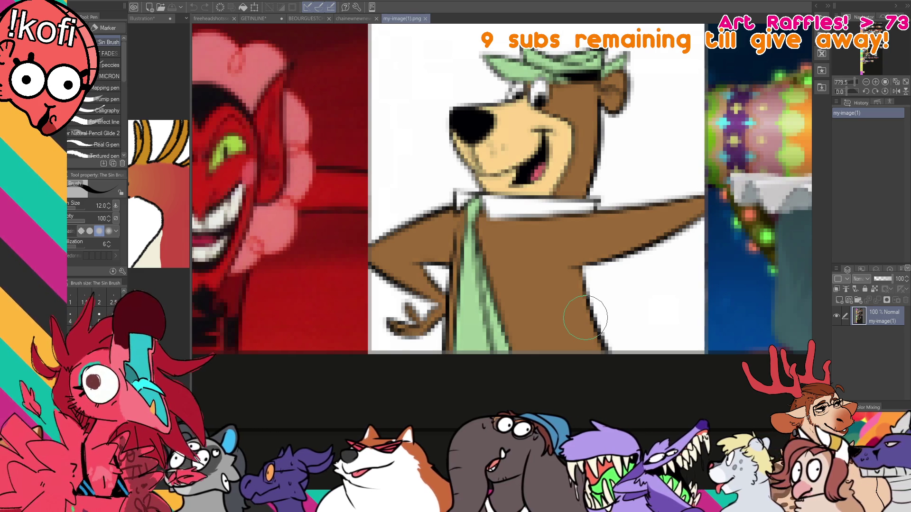
scroll(585, 317, "down", 4)
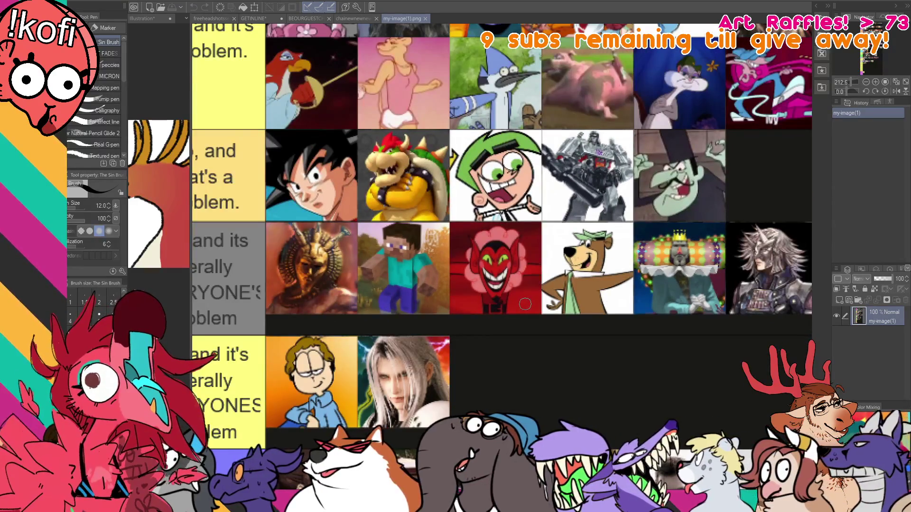
scroll(525, 304, "down", 3)
left_click_drag(525, 304, 524, 199)
left_click_drag(403, 176, 523, 285)
scroll(524, 284, "down", 10)
scroll(584, 249, "up", 2)
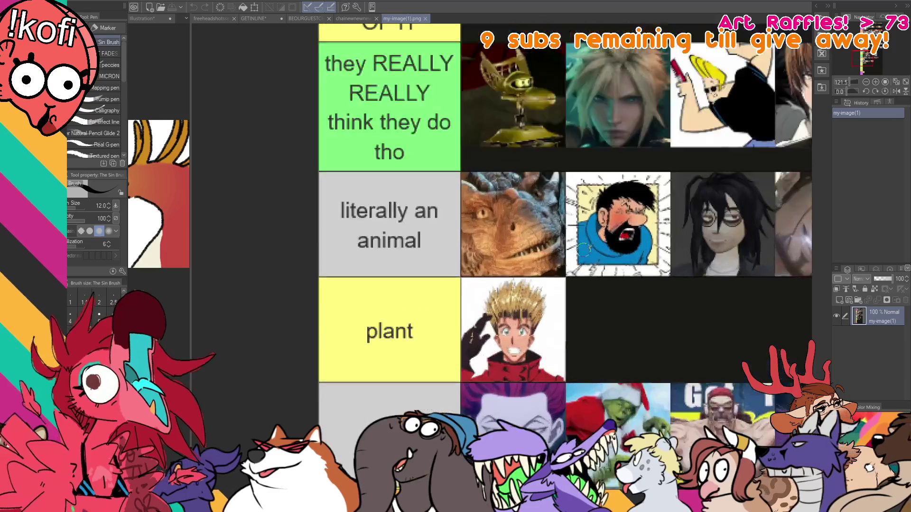
scroll(584, 249, "up", 5)
mouse_move(565, 254)
left_mouse_down()
mouse_move(681, 306)
mouse_move(700, 344)
left_mouse_up()
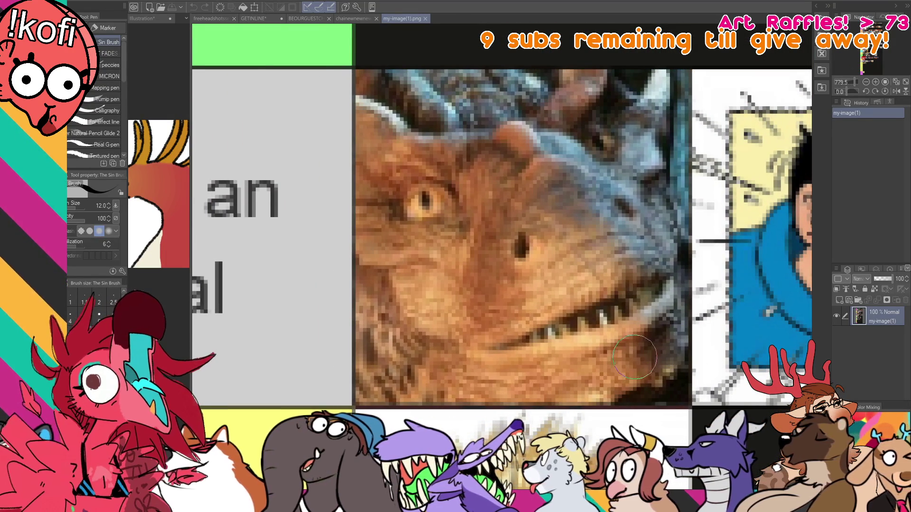
scroll(516, 345, "down", 2)
mouse_move(516, 345)
left_mouse_down()
mouse_move(740, 352)
mouse_move(425, 363)
left_mouse_up()
scroll(761, 359, "up", 1)
Pan along the row to the doll-face portrait and the orange-sweater man in glasses.
left_click_drag(617, 361, 418, 356)
left_click_drag(702, 349, 339, 344)
left_click_drag(451, 344, 343, 344)
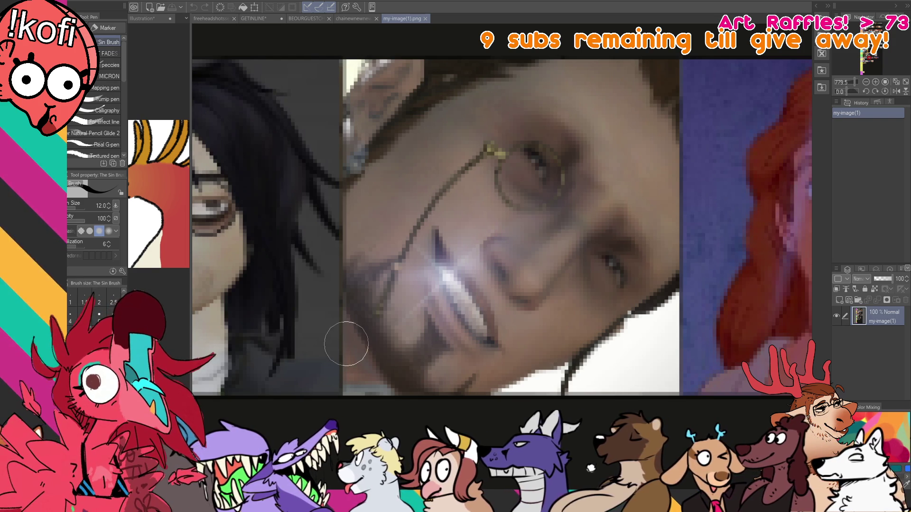
scroll(448, 265, "down", 4)
left_click_drag(590, 280, 266, 269)
left_click_drag(427, 268, 266, 271)
left_click_drag(475, 289, 299, 291)
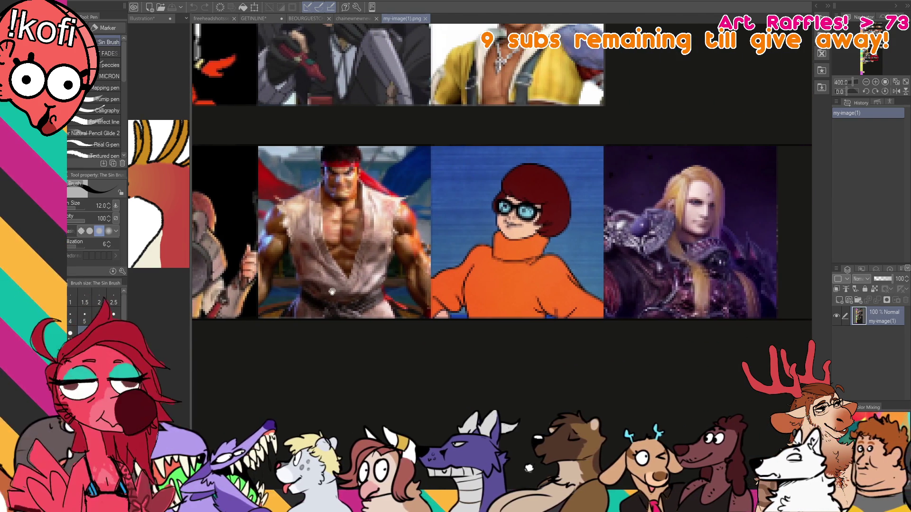
scroll(527, 228, "up", 5)
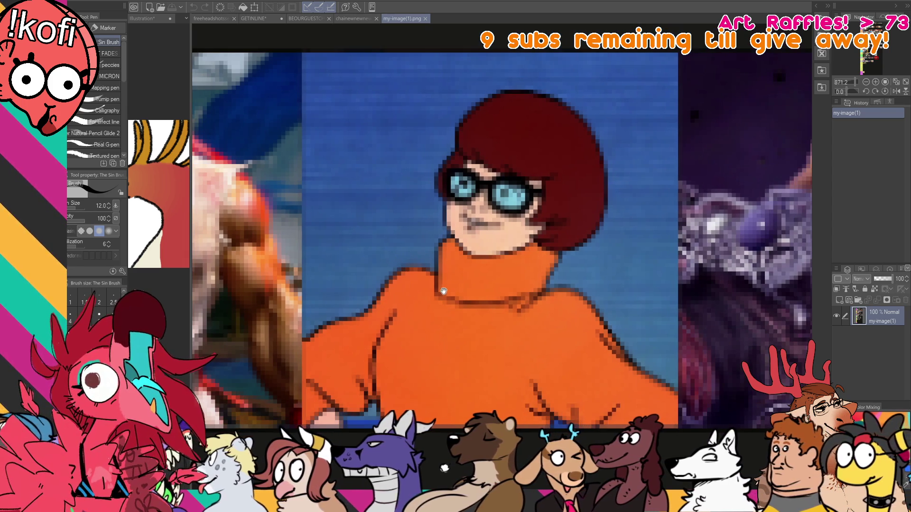
scroll(451, 287, "down", 1)
left_click_drag(438, 290, 432, 297)
Fit the whole tier list to the window and browse the YES, but row and image grid.
left_click_drag(479, 327, 615, 331)
key("ctrl+0")
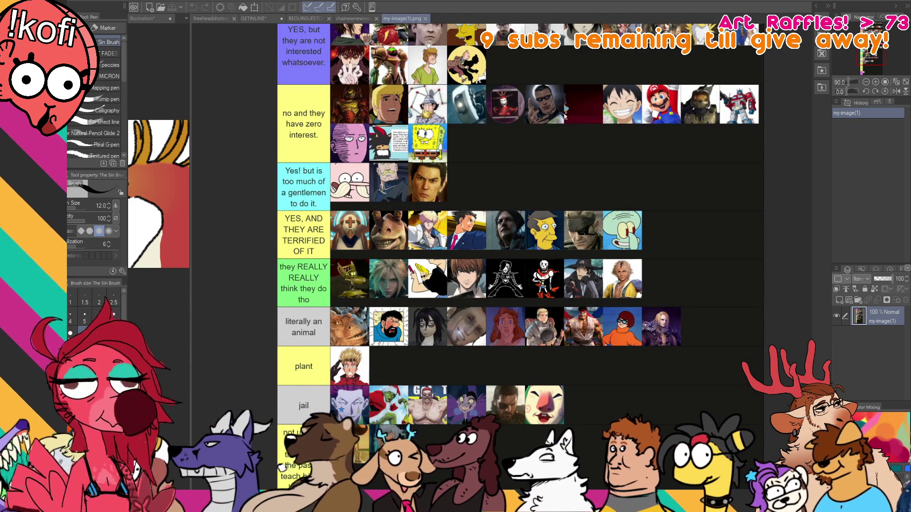
left_click_drag(427, 40, 441, 199)
scroll(509, 270, "up", 8)
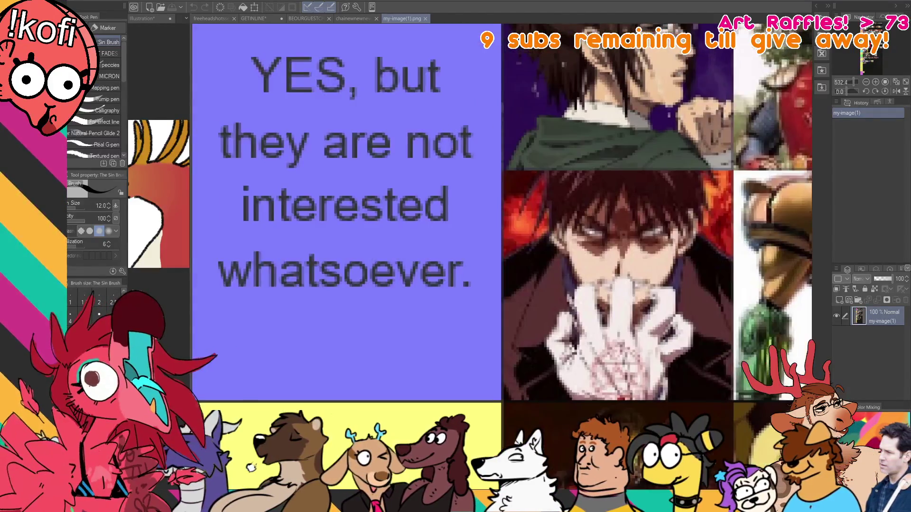
left_click_drag(508, 271, 643, 358)
scroll(617, 289, "down", 3)
mouse_move(726, 332)
left_mouse_down()
mouse_move(616, 293)
mouse_move(609, 276)
left_mouse_up()
scroll(616, 290, "up", 5)
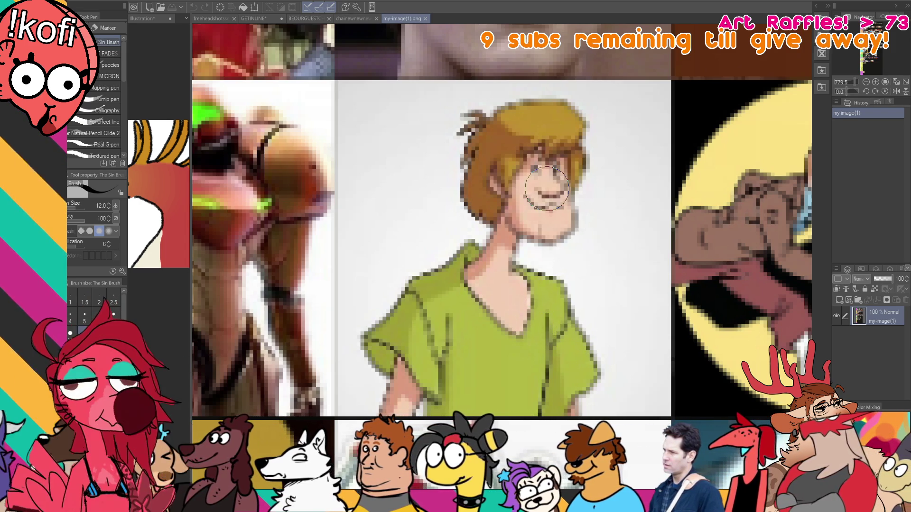
Zoom out and close the tier-list image my-image(1).png.
scroll(541, 178, "down", 5)
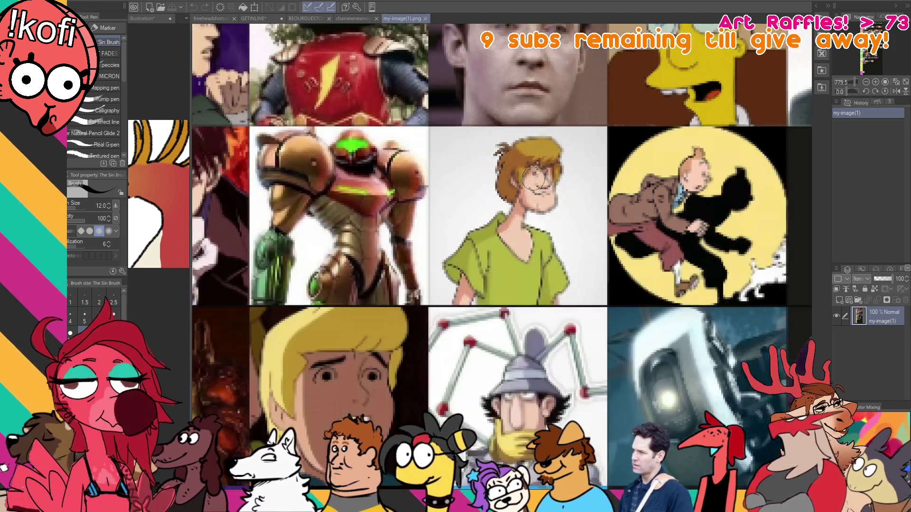
scroll(532, 181, "down", 2)
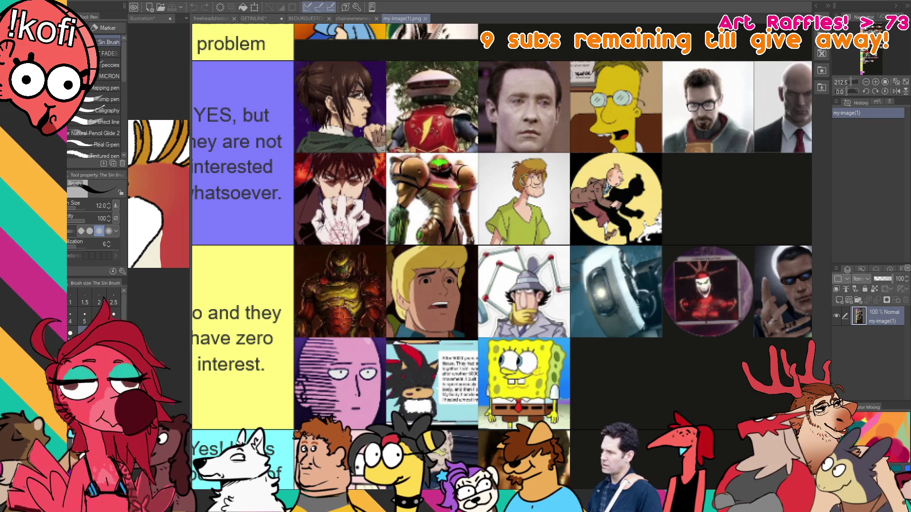
scroll(522, 182, "down", 2)
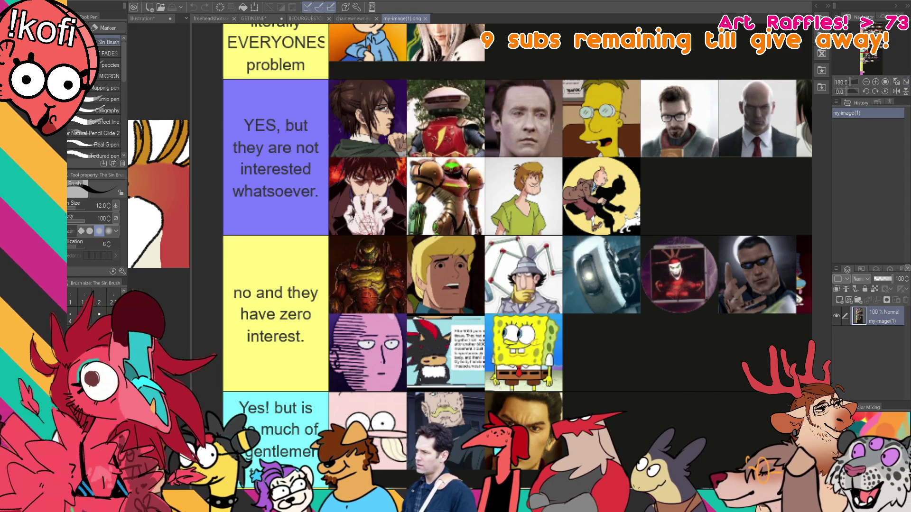
left_click(424, 19)
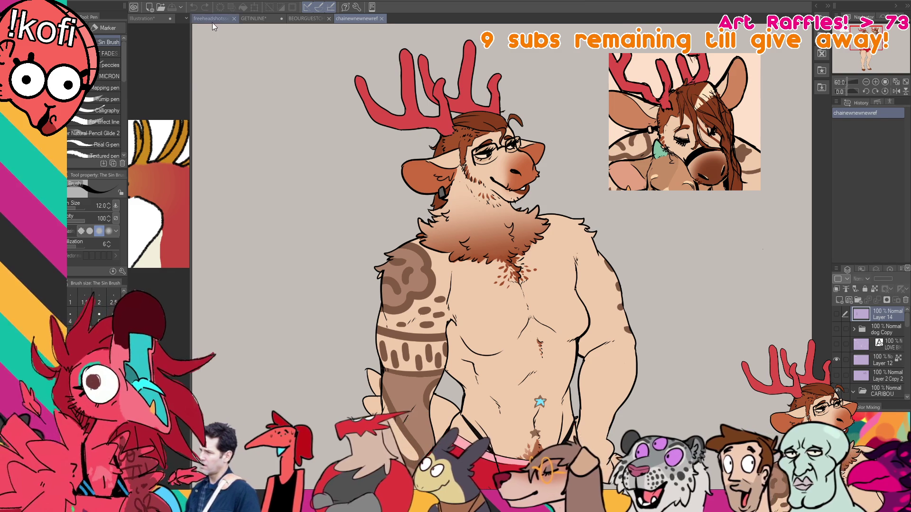
On the GETINLINE banner, retry the short stroke by the beak and draw a line across it.
left_click(212, 19)
left_click(295, 18)
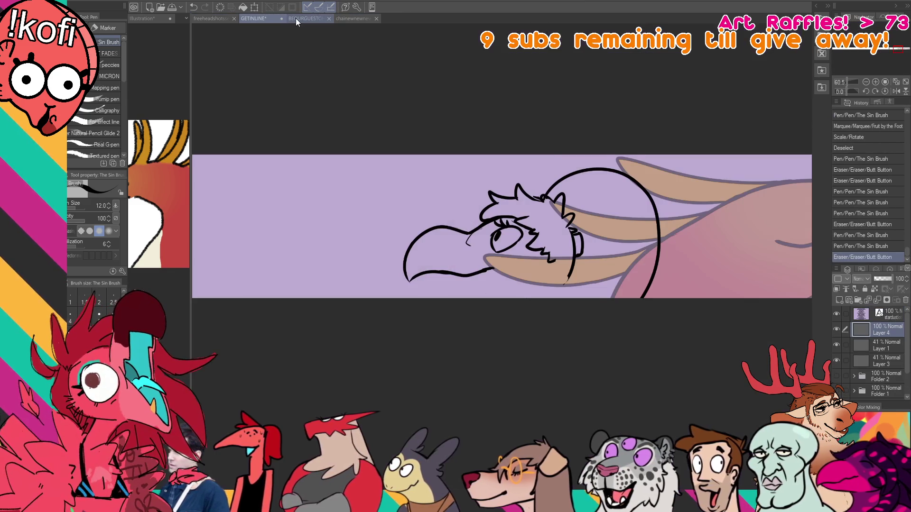
left_click_drag(504, 260, 508, 252)
key("ctrl+z")
left_click_drag(494, 258, 508, 244)
key("ctrl+z")
scroll(506, 200, "down", 1)
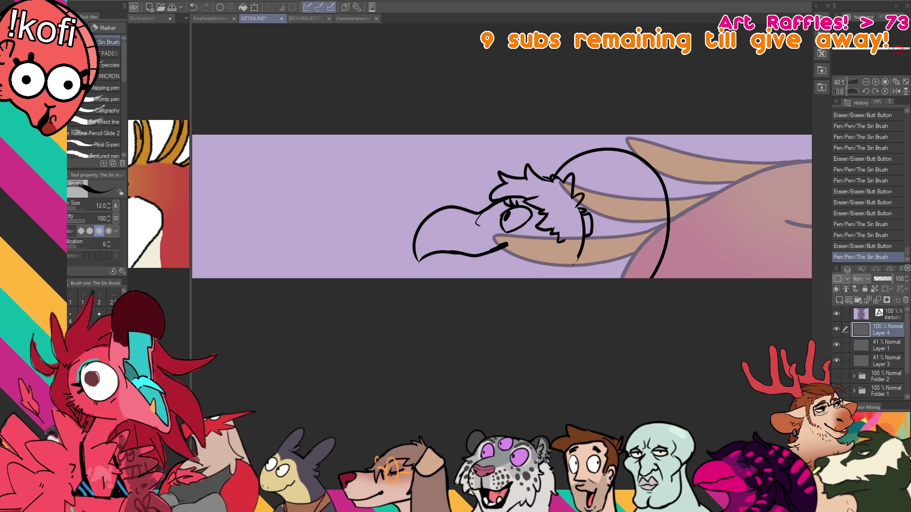
mouse_move(478, 225)
left_mouse_down()
mouse_move(502, 239)
mouse_move(536, 225)
mouse_move(519, 224)
left_mouse_up()
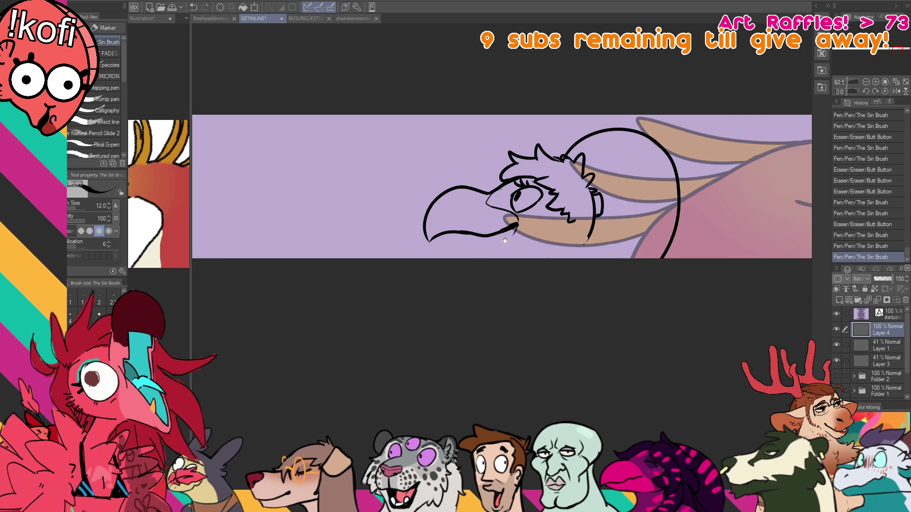
left_click_drag(429, 281, 435, 277)
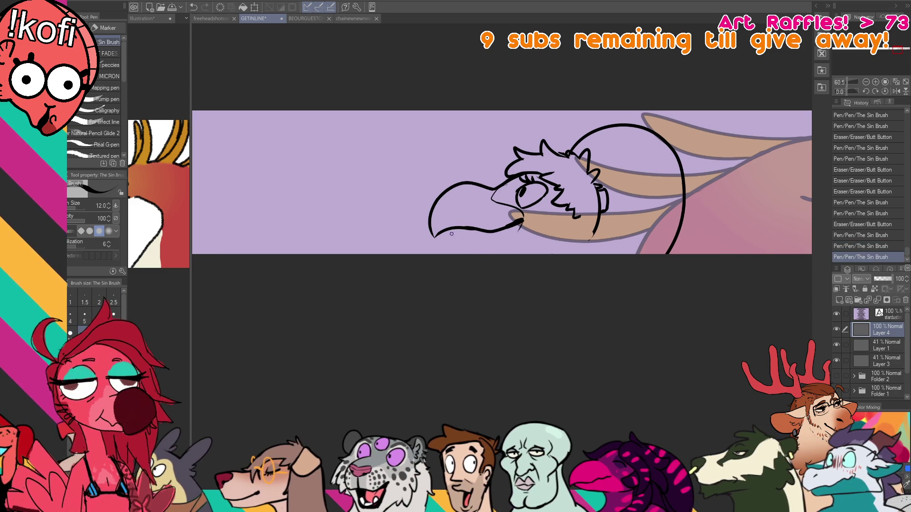
Redraw the lower beak line and extend the neck line into a longer curve.
mouse_move(434, 235)
left_mouse_down()
mouse_move(517, 248)
mouse_move(507, 241)
left_mouse_up()
key("ctrl+z")
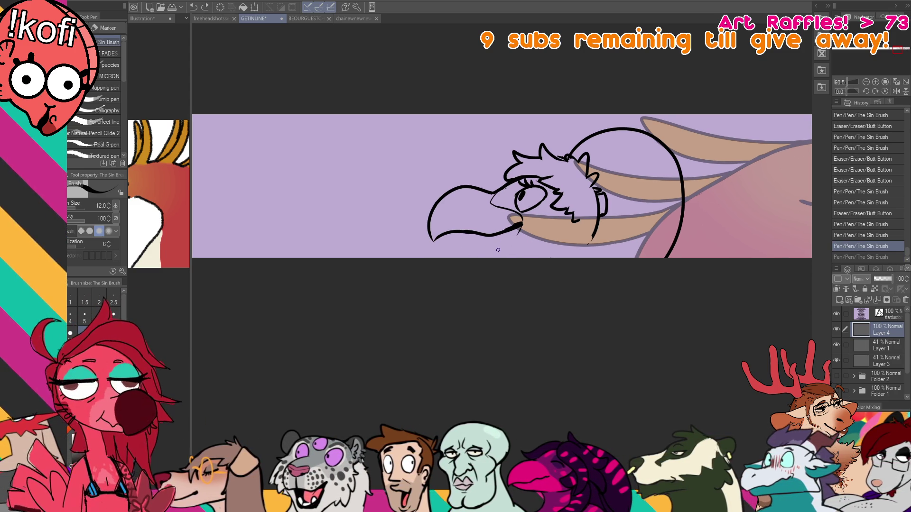
mouse_move(434, 237)
left_mouse_down()
mouse_move(521, 247)
mouse_move(511, 247)
left_mouse_up()
key("ctrl+z")
key("ctrl+z")
key("ctrl+z")
mouse_move(434, 238)
left_mouse_down()
mouse_move(520, 247)
mouse_move(456, 241)
mouse_move(511, 247)
mouse_move(527, 222)
mouse_move(517, 239)
mouse_move(521, 258)
left_mouse_up()
key("ctrl+z")
key("ctrl+z")
key("ctrl+z")
key("ctrl+z")
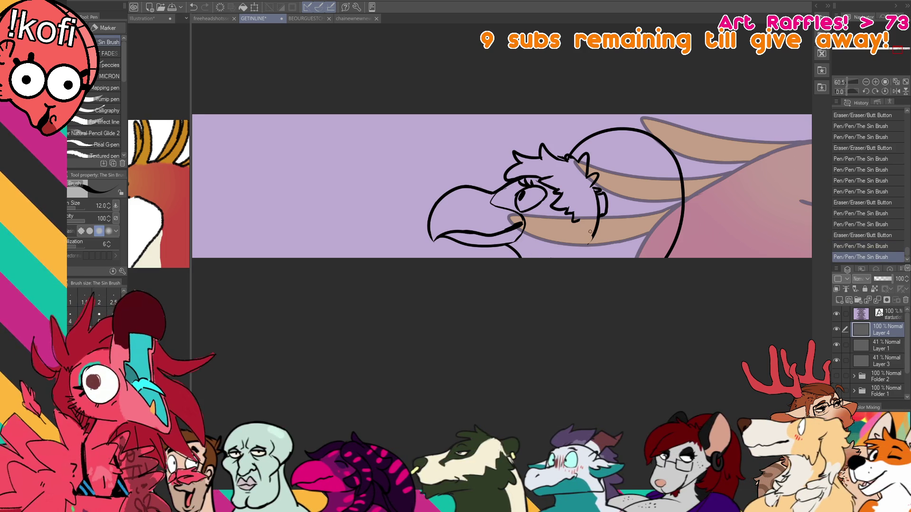
left_click_drag(593, 232, 590, 259)
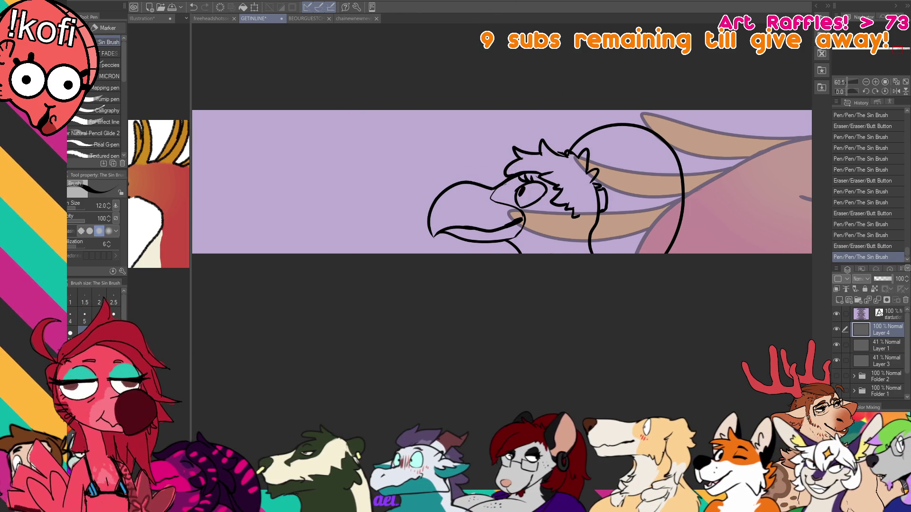
left_click(173, 247)
Paste the copied artwork as Layer 9, move it to the top of the stack and reposition it.
key("k")
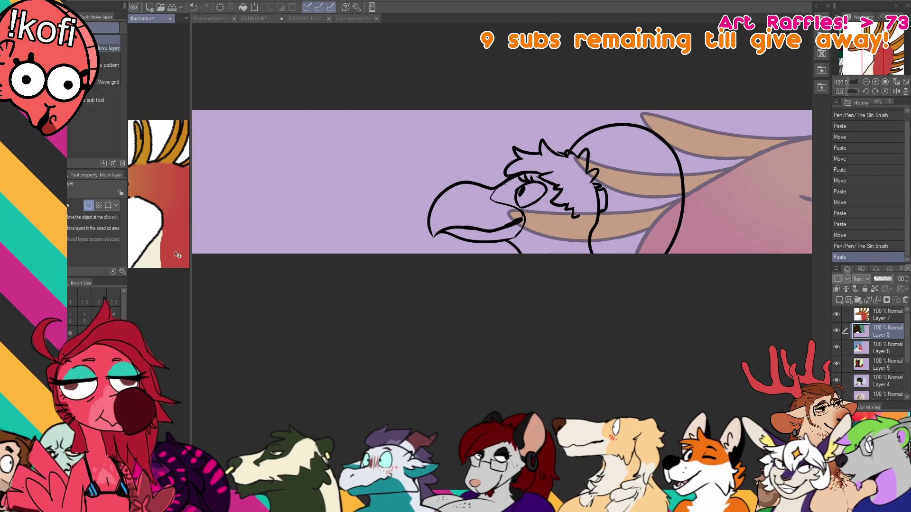
mouse_move(172, 248)
left_mouse_down()
mouse_move(193, 290)
mouse_move(181, 285)
left_mouse_up()
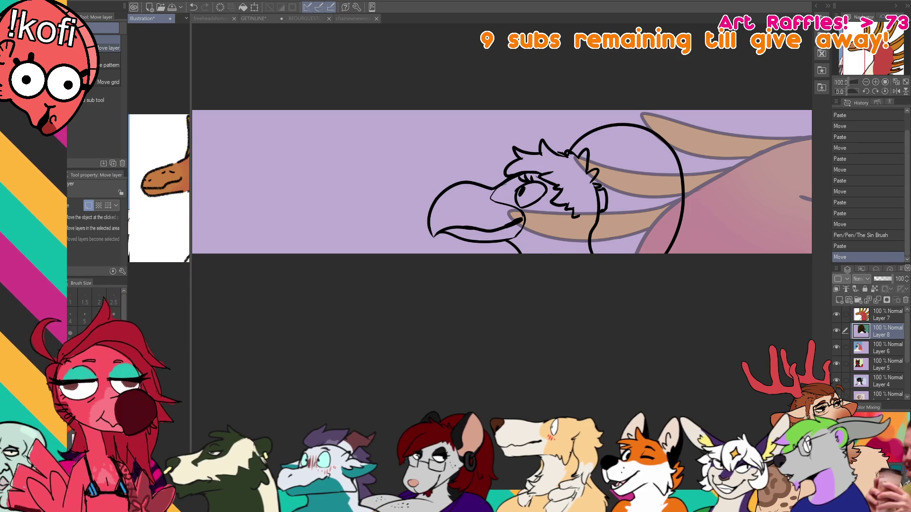
key("ctrl+v")
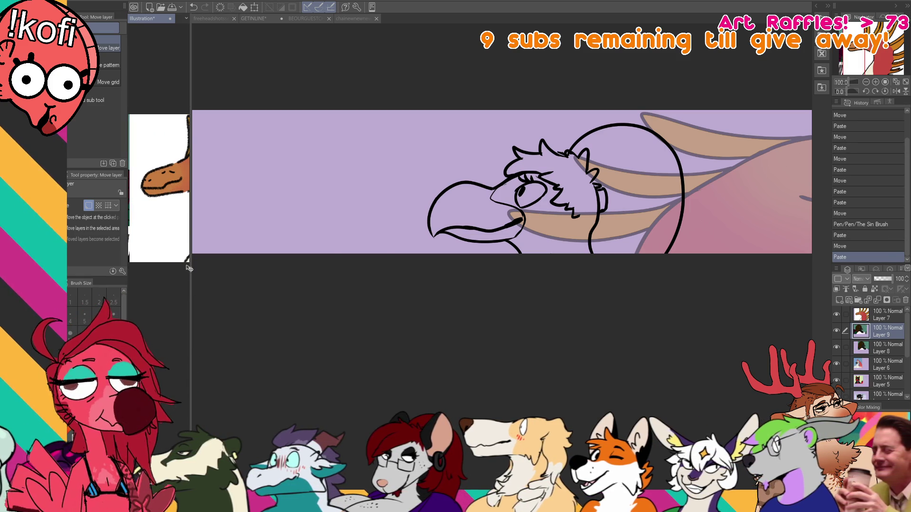
left_click_drag(862, 330, 861, 314)
left_click_drag(455, 285, 229, 365)
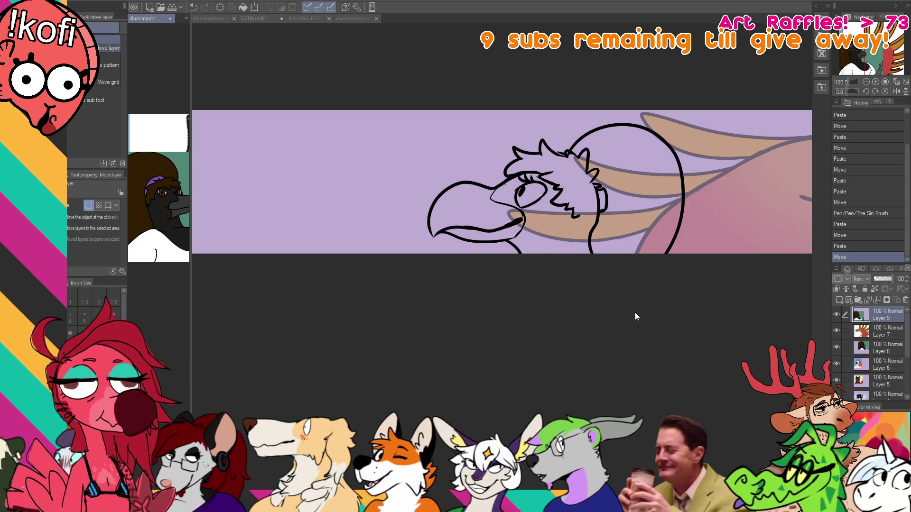
Switch back to the pen and return to the GETINLINE banner view.
key("p")
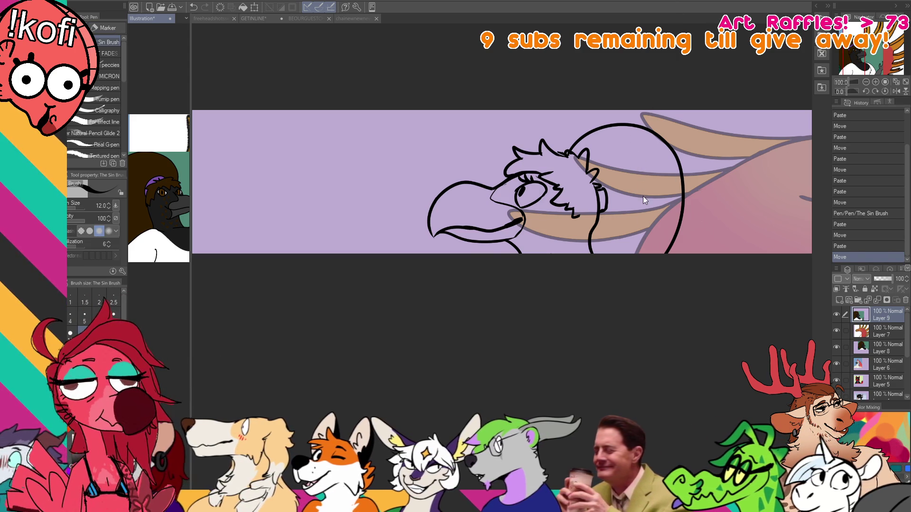
key("ctrl+Tab")
left_click_drag(609, 194, 593, 220)
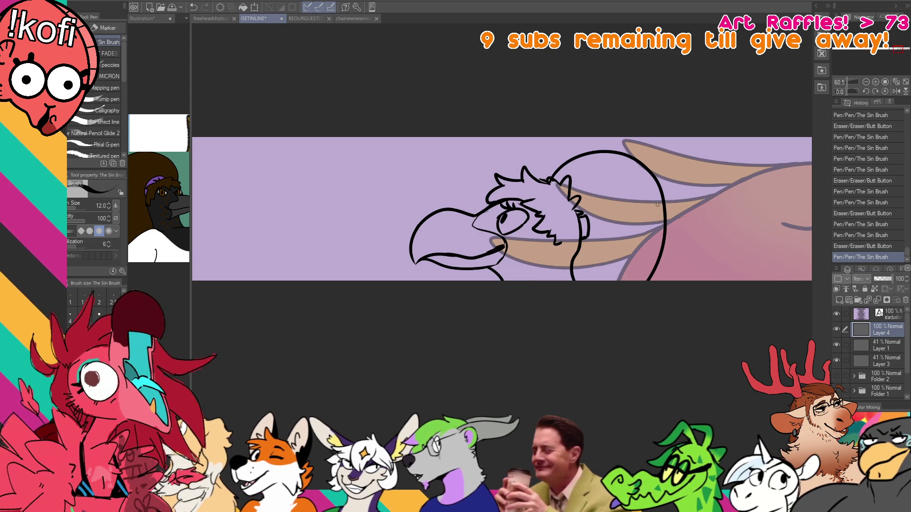
Pan the banner view and briefly check the Illustration document before returning.
key("e")
mouse_move(676, 278)
left_mouse_down()
mouse_move(705, 275)
mouse_move(661, 313)
left_mouse_up()
key("p")
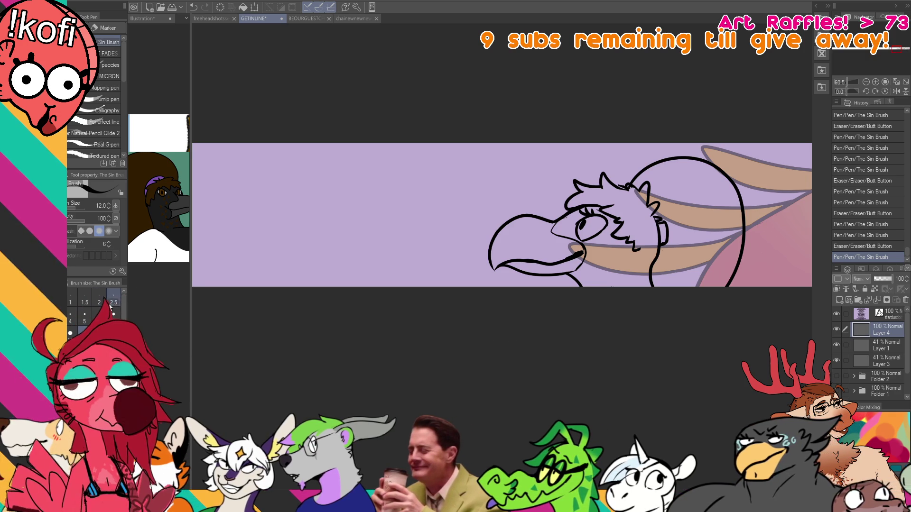
left_click(143, 18)
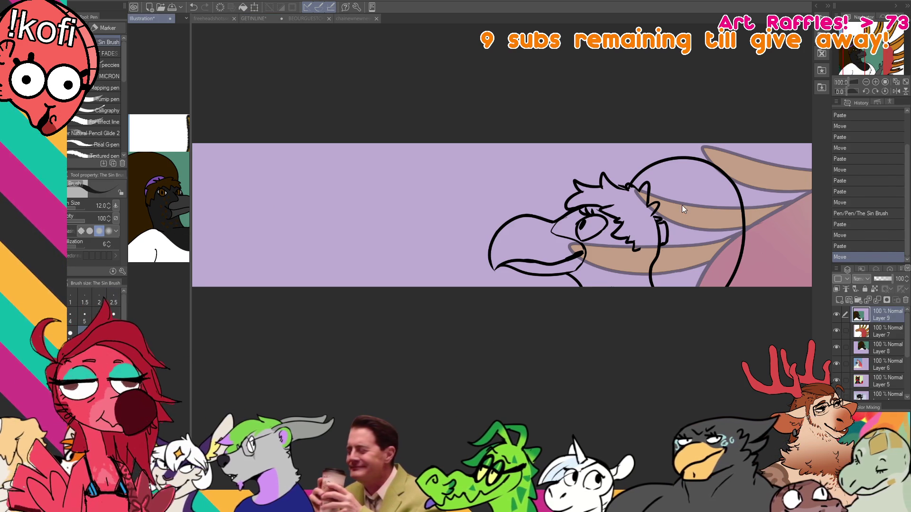
key("ctrl+Tab")
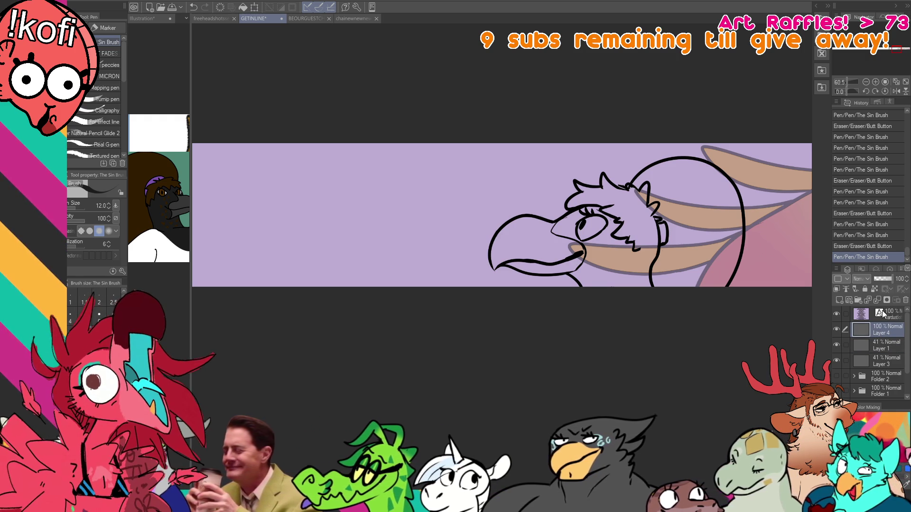
Toggle the line art layer's visibility and undo an accidental new raster layer.
left_click(882, 346)
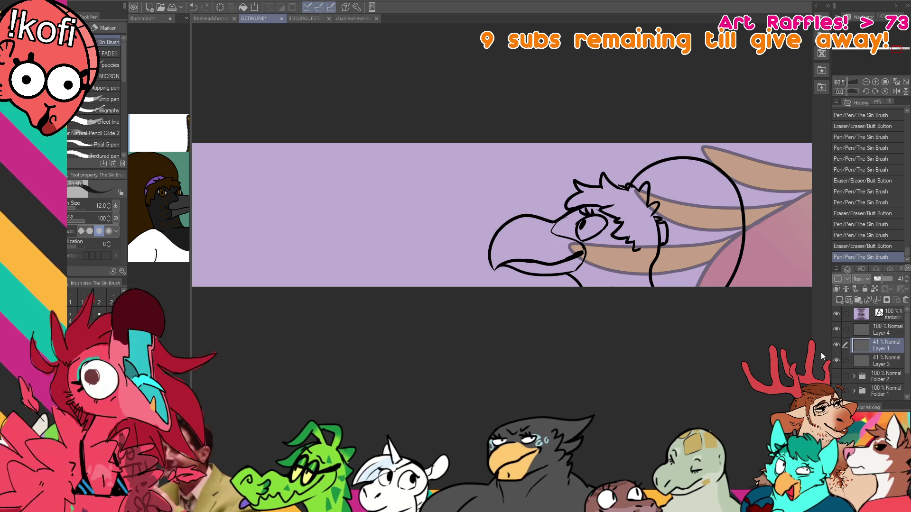
left_click(875, 332)
left_click(837, 330)
left_click(837, 329)
left_click(840, 299)
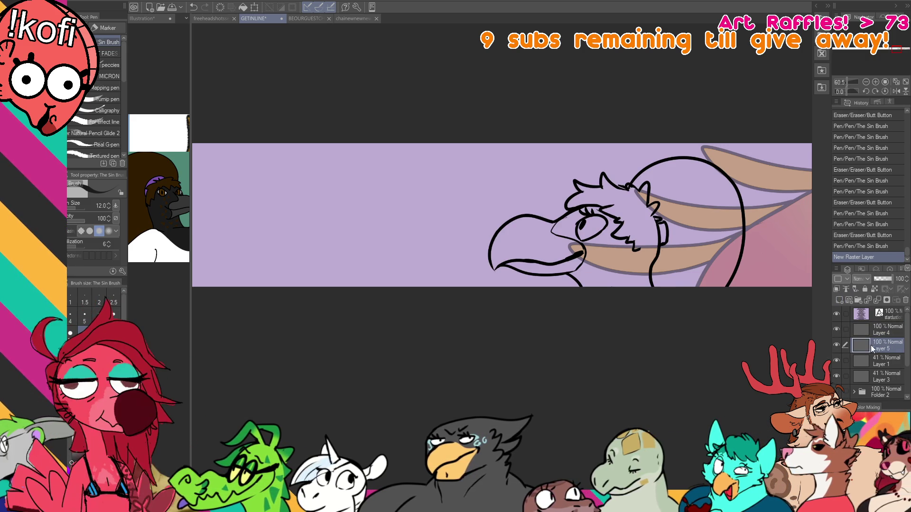
key("ctrl+z")
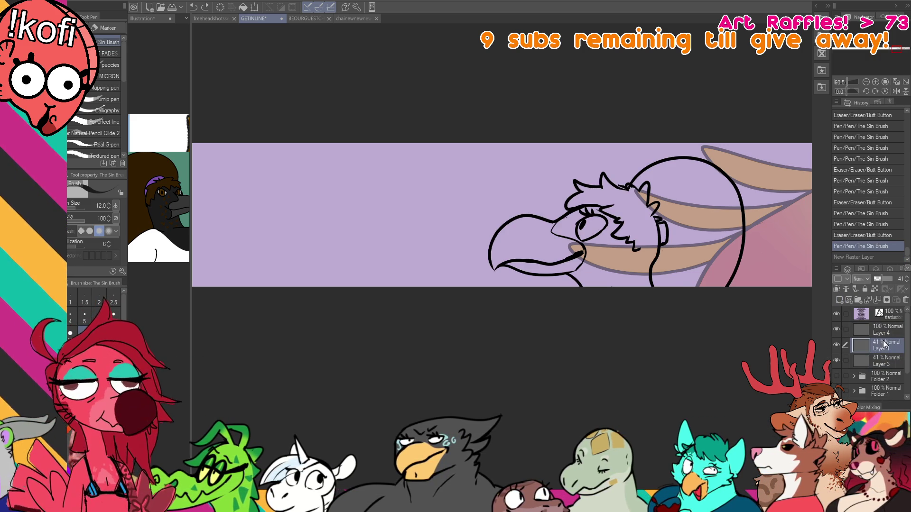
Hide Layers 1 and 3, select Layer 4, and auto-select the area inside the bird's head.
left_click(836, 345)
left_click(836, 361)
left_click(885, 330)
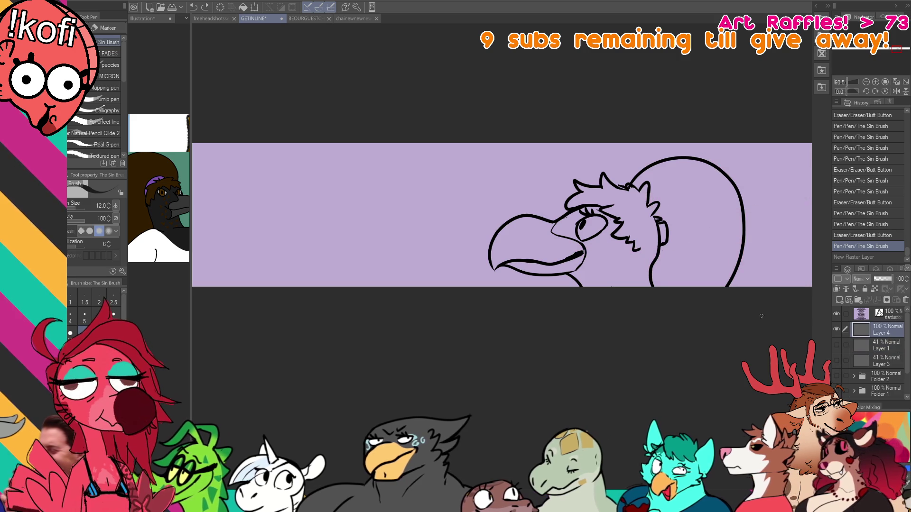
key("w")
left_click(698, 228)
left_click(644, 247)
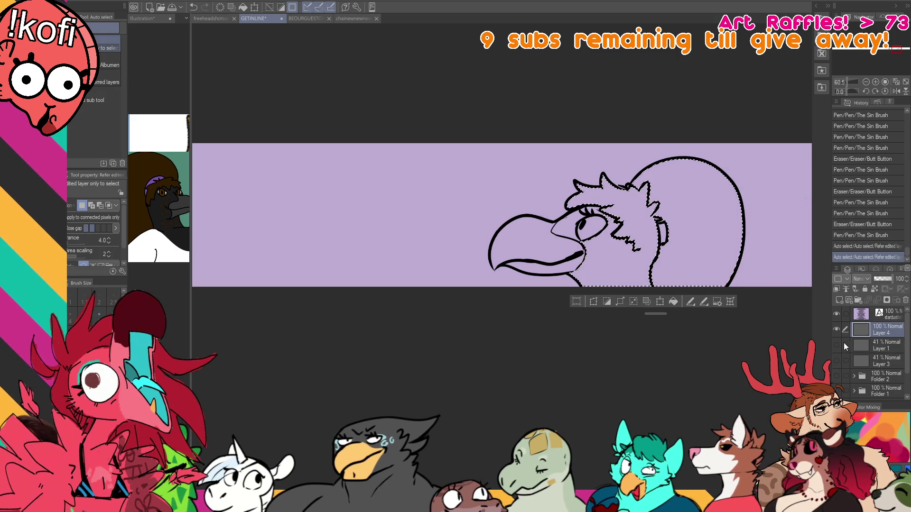
Show Layers 1 and 3 again and delete Layer 1's wing lines inside the head selection.
left_click(837, 345)
left_click(837, 360)
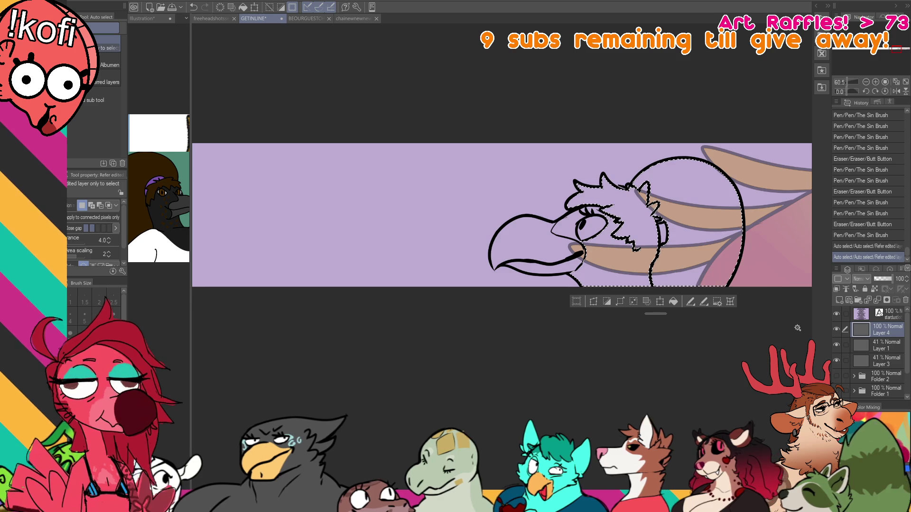
key("Delete")
key("ctrl+z")
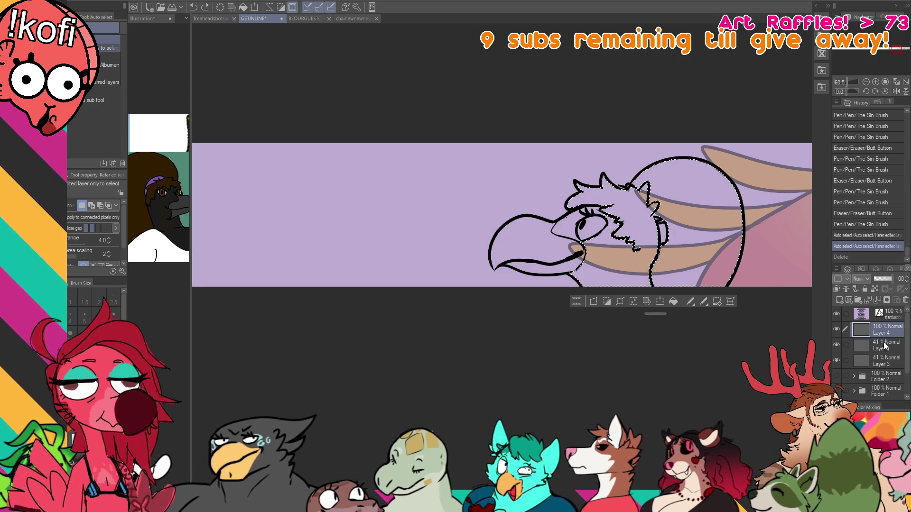
left_click(885, 343)
key("ctrl+y")
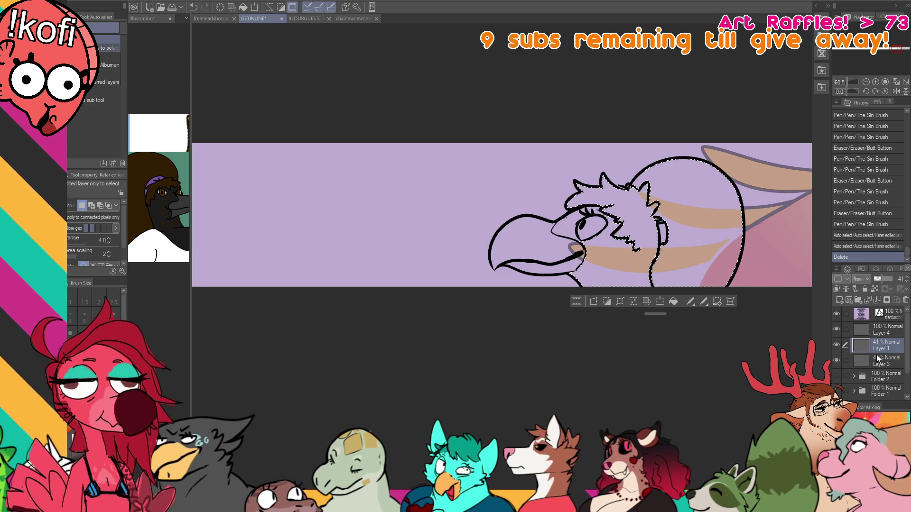
key("Delete")
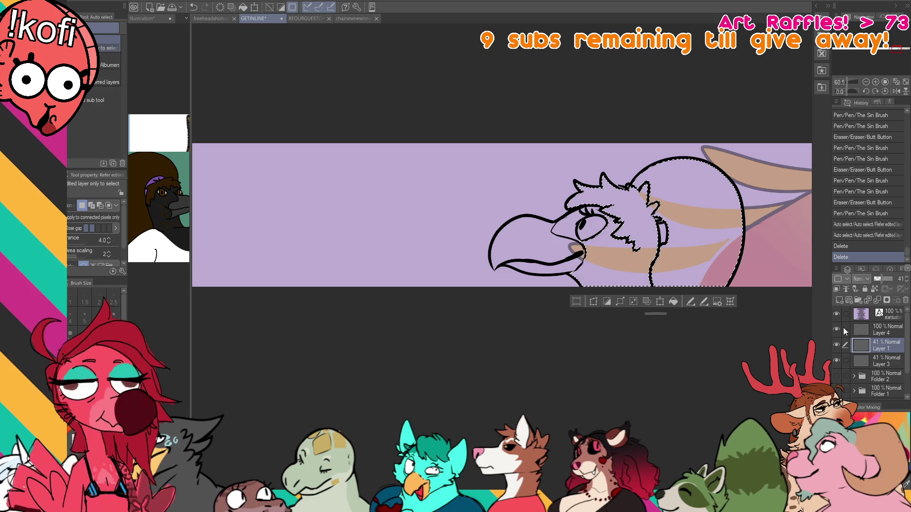
Delete Layer 3's tan stripes inside the head, then lasso the beak and remove its tan patch.
left_click(878, 360)
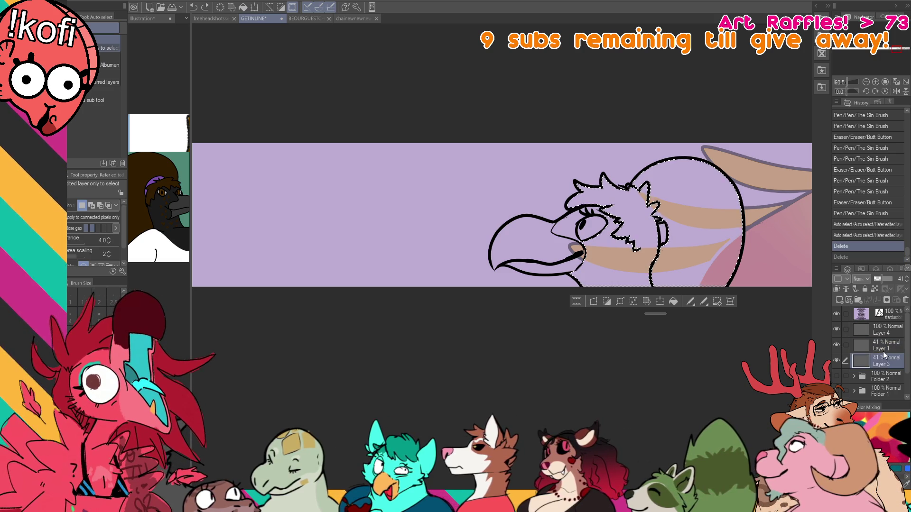
key("Delete")
key("ctrl+d")
key("m")
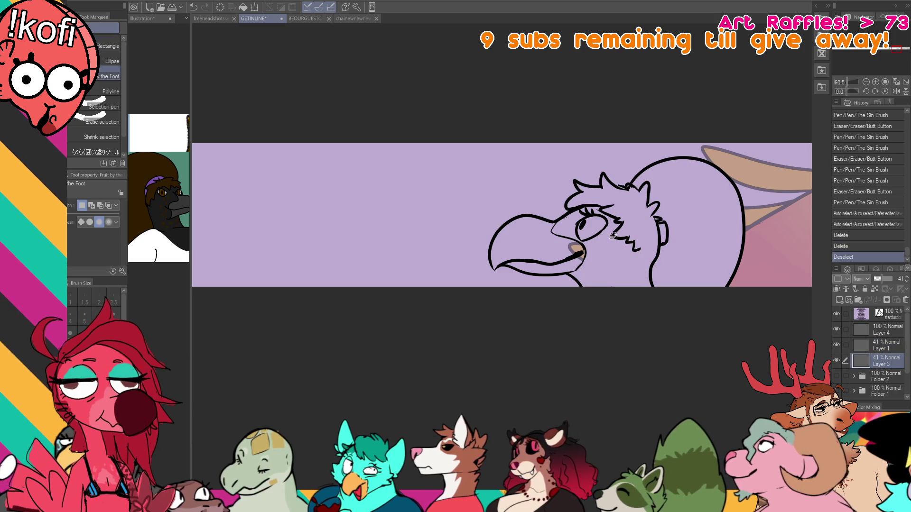
left_click_drag(546, 217, 612, 281)
key("Delete")
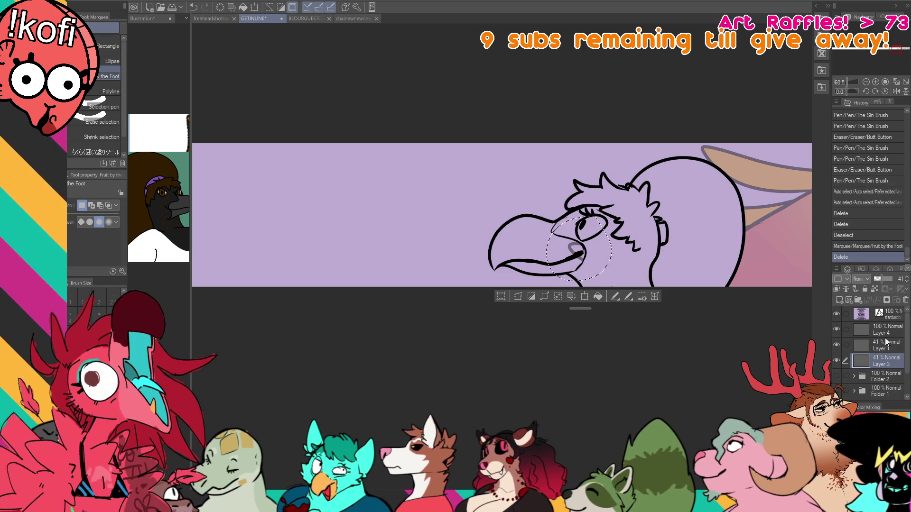
Delete the stray faint grey line inside the circled beak area and deselect.
left_click(885, 343)
left_click(884, 330)
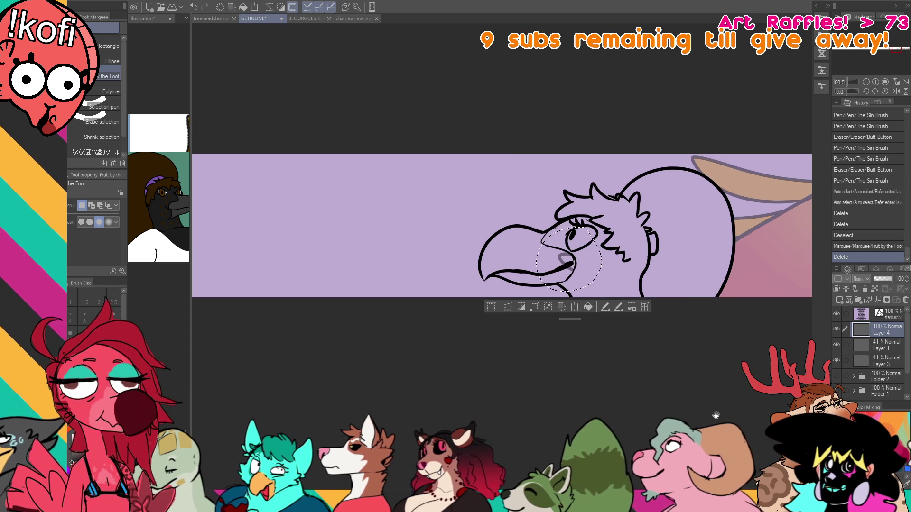
key("p")
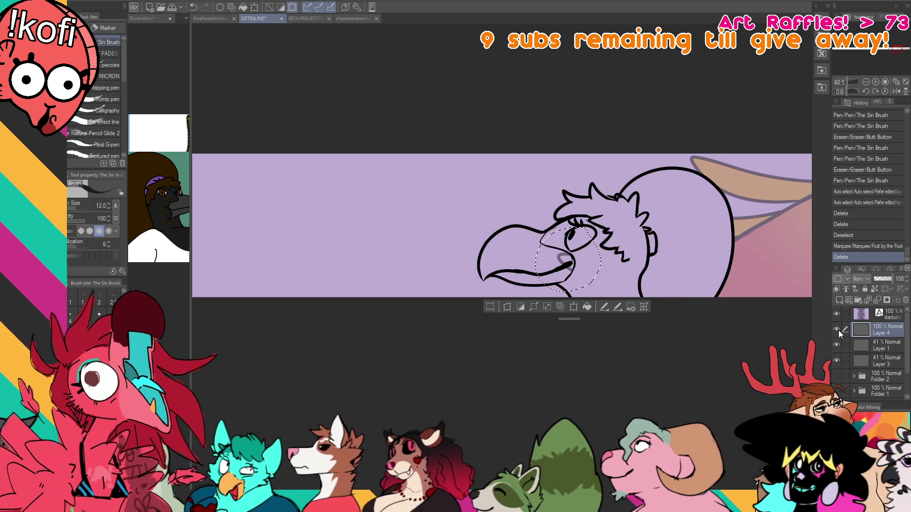
left_click(873, 341)
key("Delete")
key("Delete")
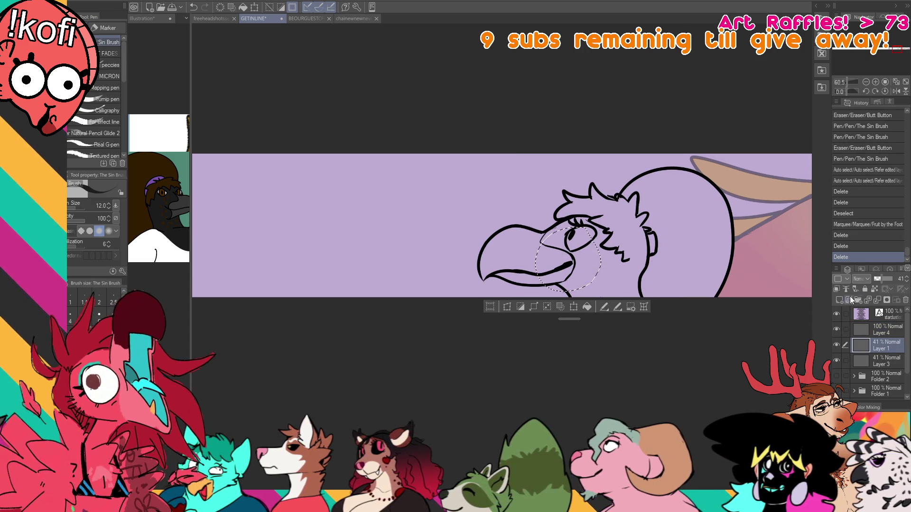
key("ctrl+d")
Erase the beak tip on the line-art layer and redraw it with the pen.
key("e")
left_click_drag(584, 256, 577, 276)
left_click(884, 331)
key("p")
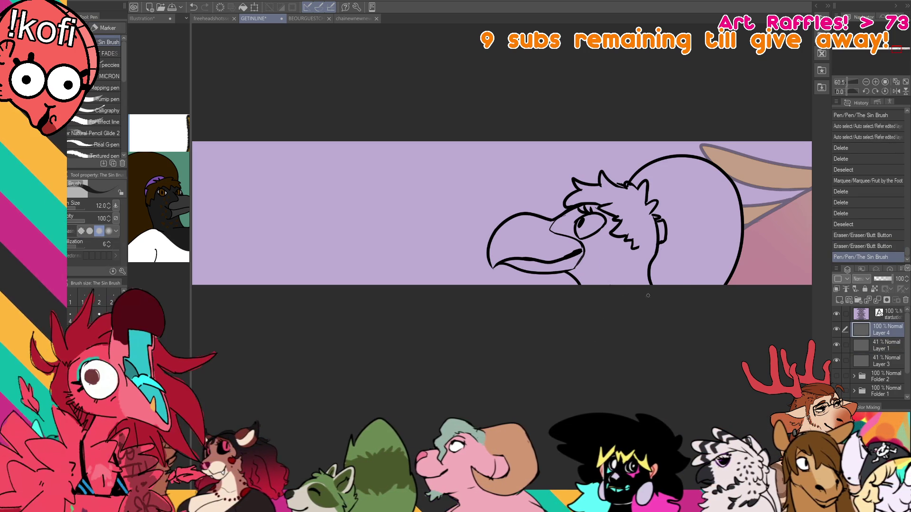
left_click_drag(578, 264, 572, 272)
left_click_drag(576, 265, 573, 273)
key("ctrl+z")
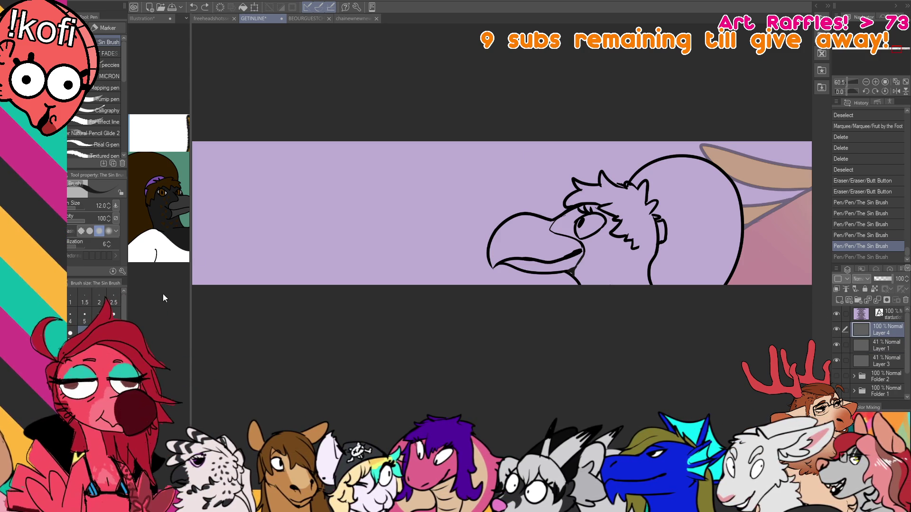
Raise the colour layers to 100% opacity and merge the touch-up layer down.
key("ctrl+shift+Tab")
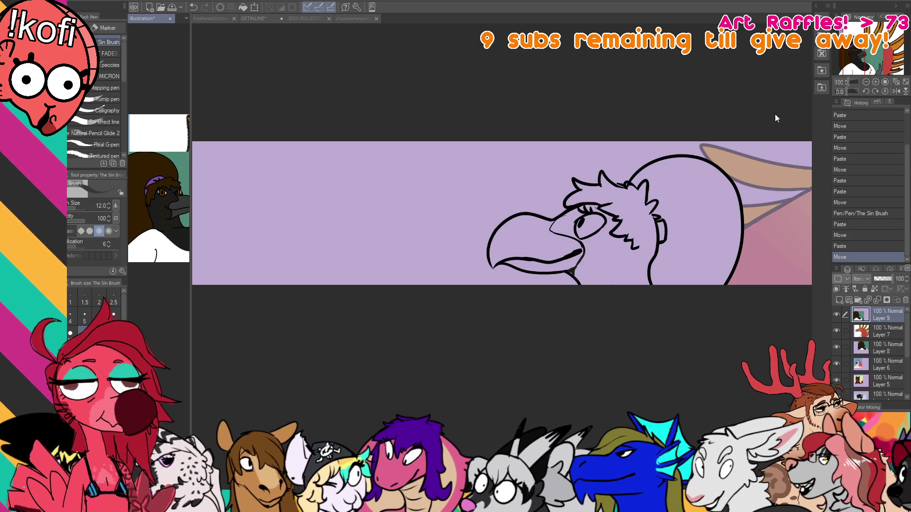
key("ctrl+Tab")
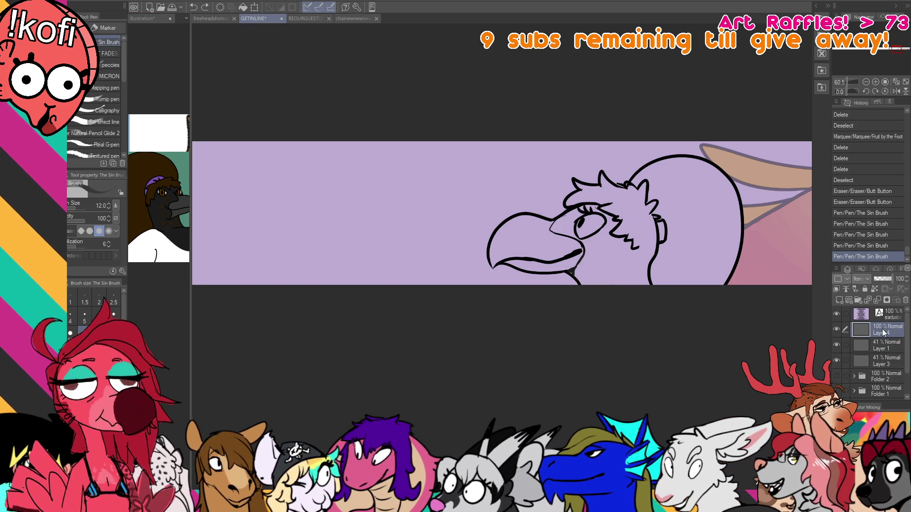
key("ctrl+e")
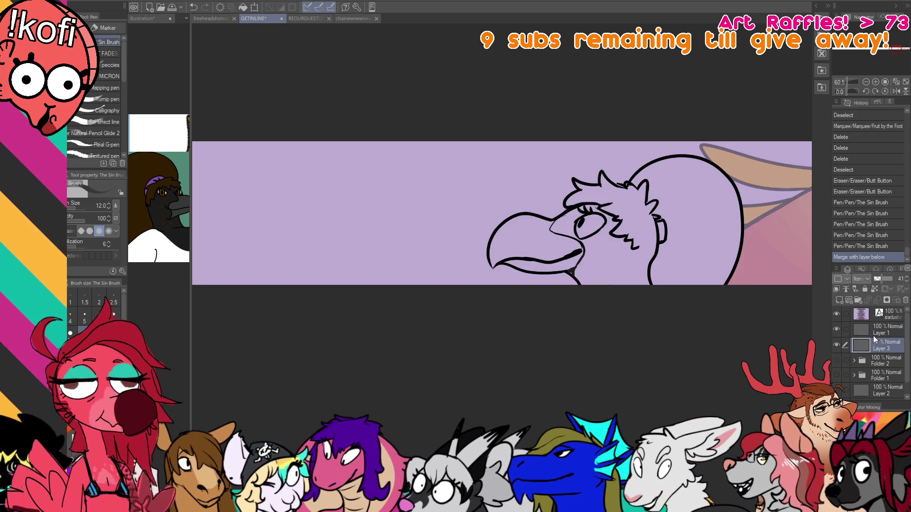
key("ctrl+z")
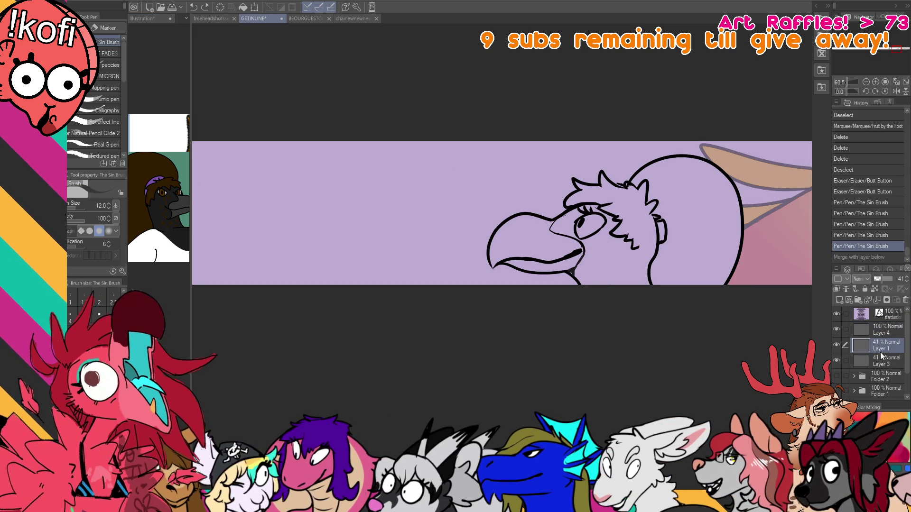
left_click(882, 278)
key("ctrl+e")
left_click(885, 347)
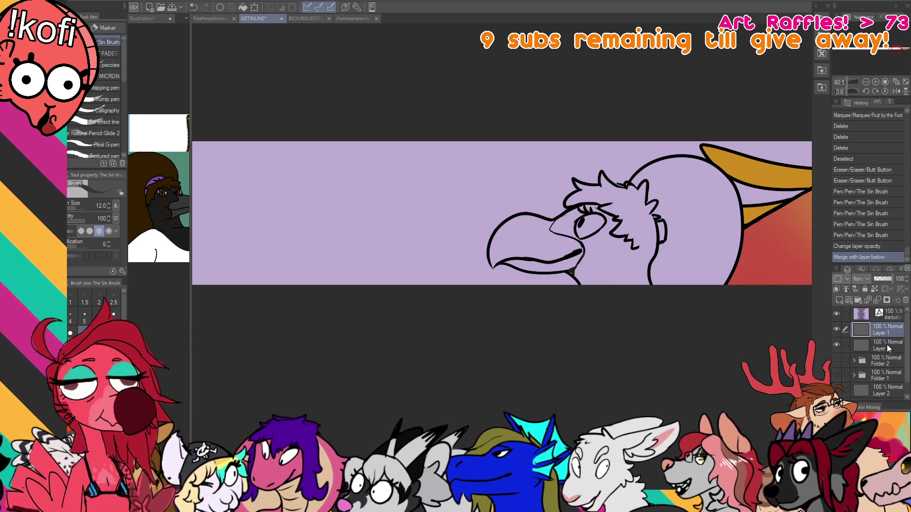
Fill the bird's head tuft dark grey on the colour layer.
key("g")
left_click(612, 223)
left_click(726, 258)
key("ctrl+z")
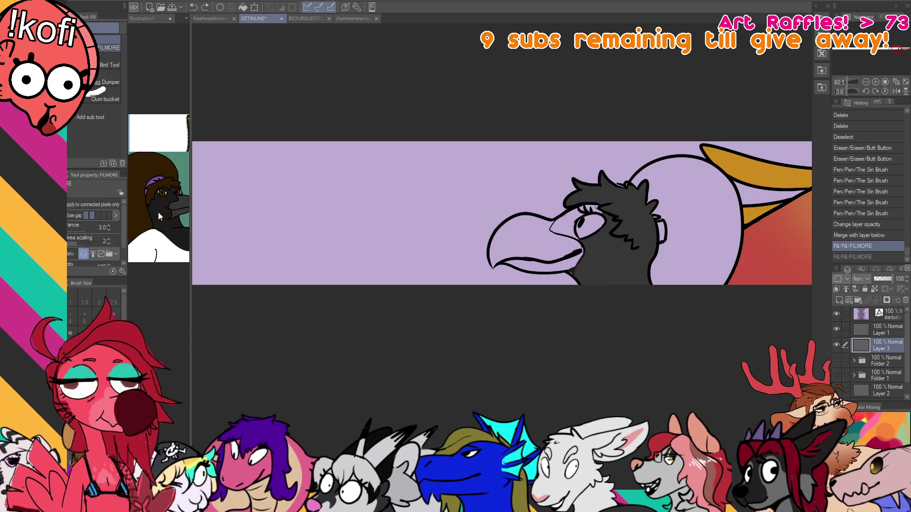
Fill the large circle behind the head dark brown and close a gap in the line.
key("ctrl+Tab")
key("ctrl+Tab")
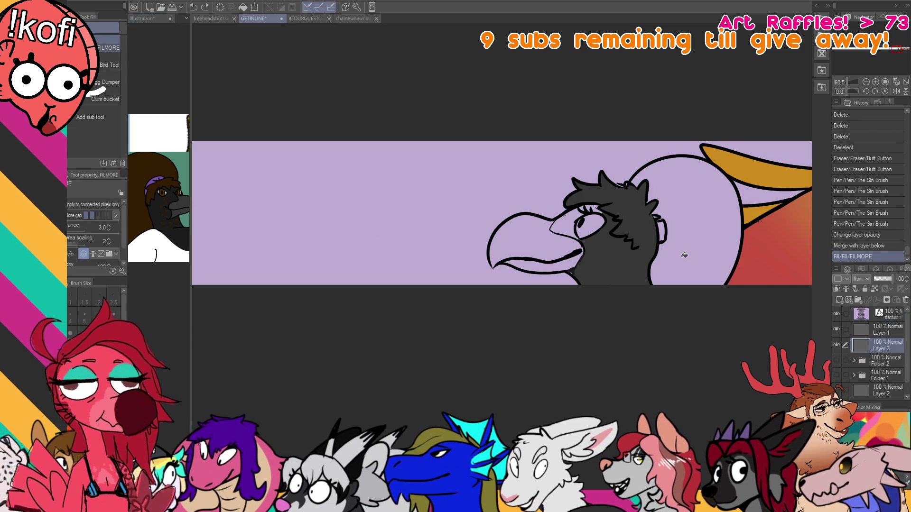
left_click(684, 256)
key("p")
mouse_move(658, 219)
left_mouse_down()
mouse_move(642, 244)
mouse_move(647, 262)
left_mouse_up()
Fill the hair tuft brown and touch up the top of the hair.
key("g")
left_click(641, 217)
left_click(643, 209)
key("p")
mouse_move(626, 183)
left_mouse_down()
mouse_move(611, 187)
mouse_move(615, 199)
left_mouse_up()
Fill the face regions near the beak dark grey and touch up the lines near the eye.
key("g")
left_click(564, 229)
left_click(588, 209)
key("p")
left_click_drag(585, 211, 577, 216)
left_click_drag(577, 216, 584, 208)
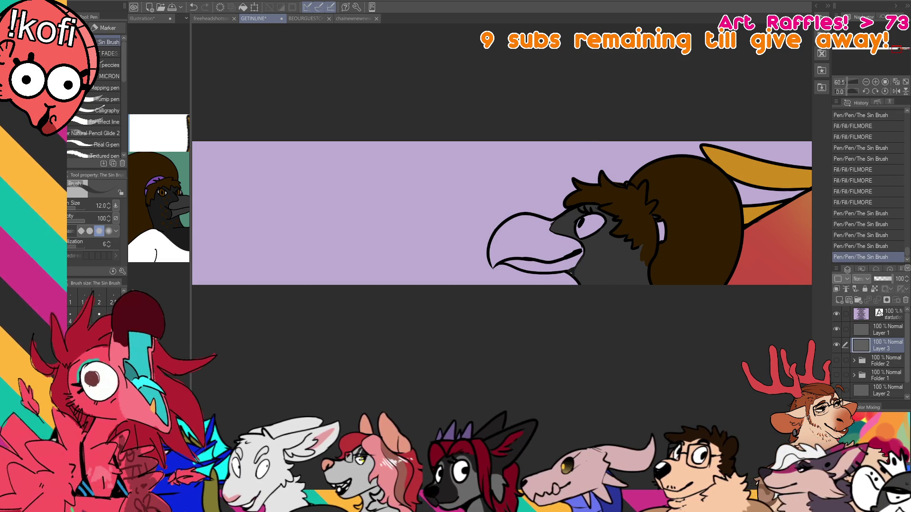
left_click(892, 247)
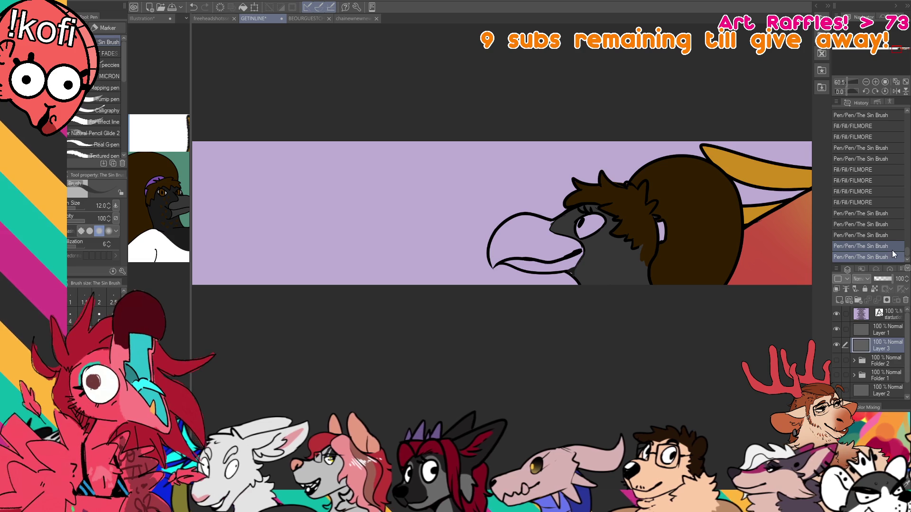
left_click(868, 256)
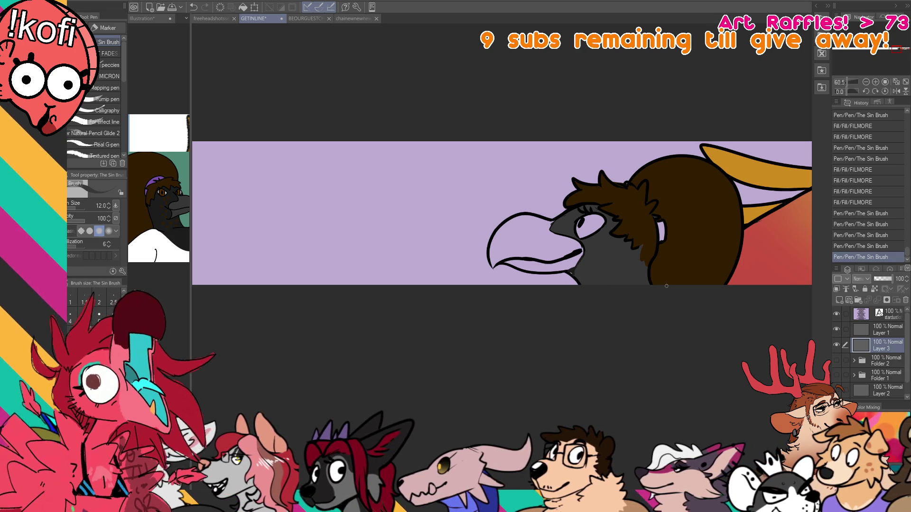
Check the line layer, return to the colour layer, and add a short stroke near the eye.
left_click_drag(690, 303, 693, 321)
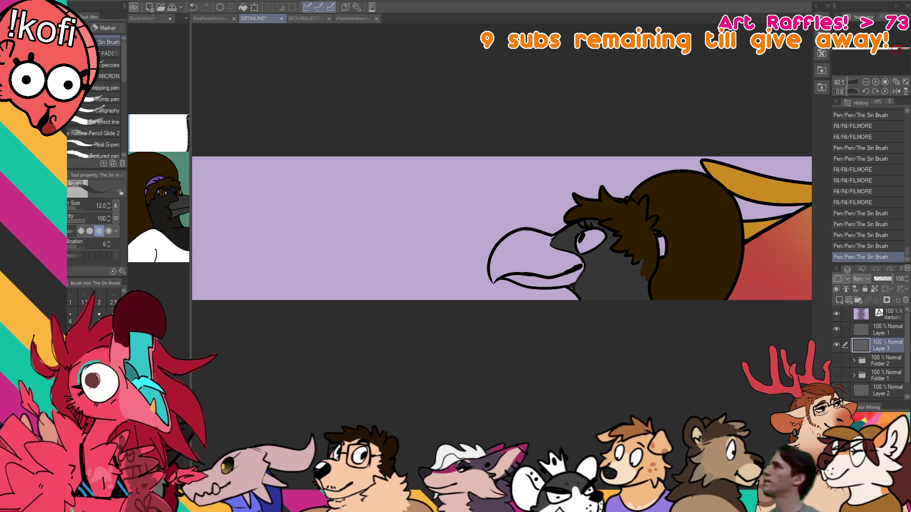
left_click(892, 334)
left_click(890, 350)
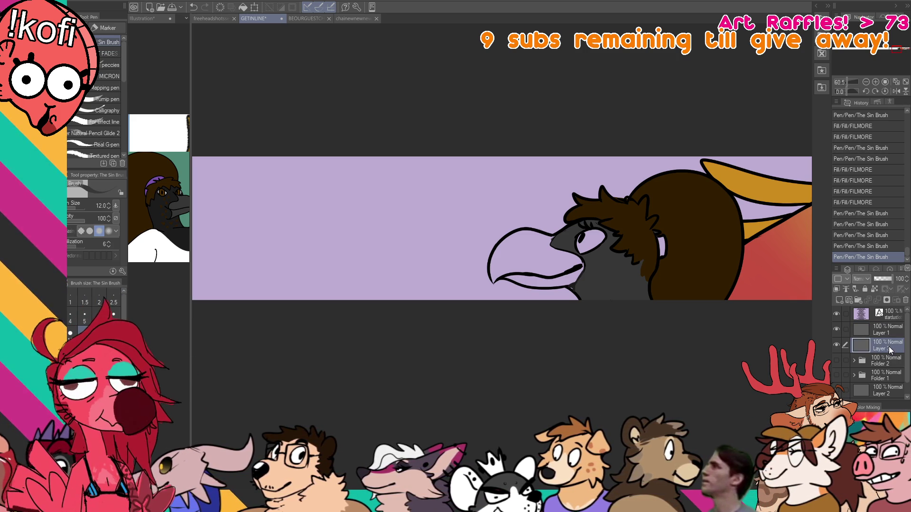
left_click(885, 330)
left_click(886, 345)
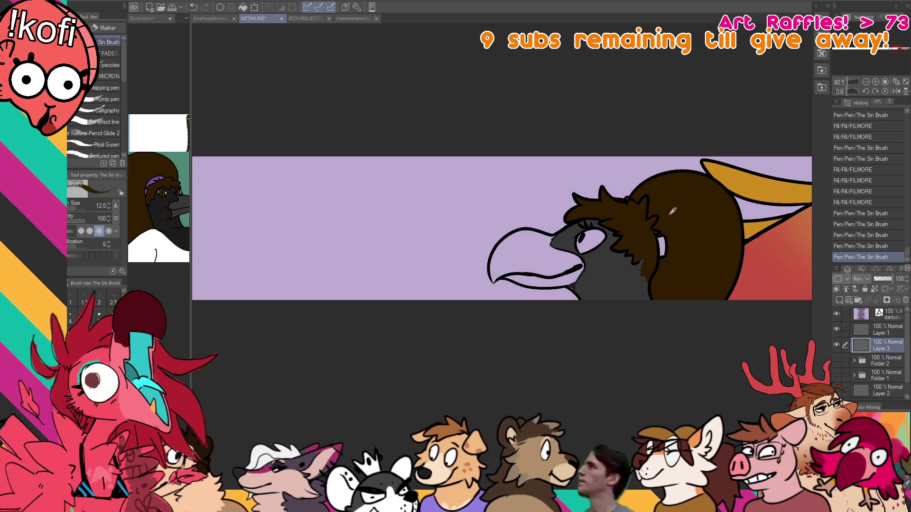
left_click_drag(580, 254, 584, 256)
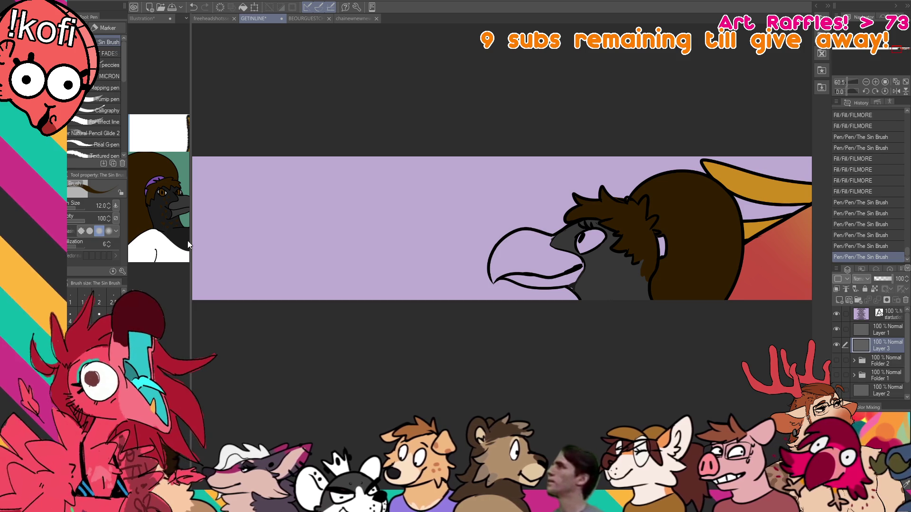
left_click(142, 18)
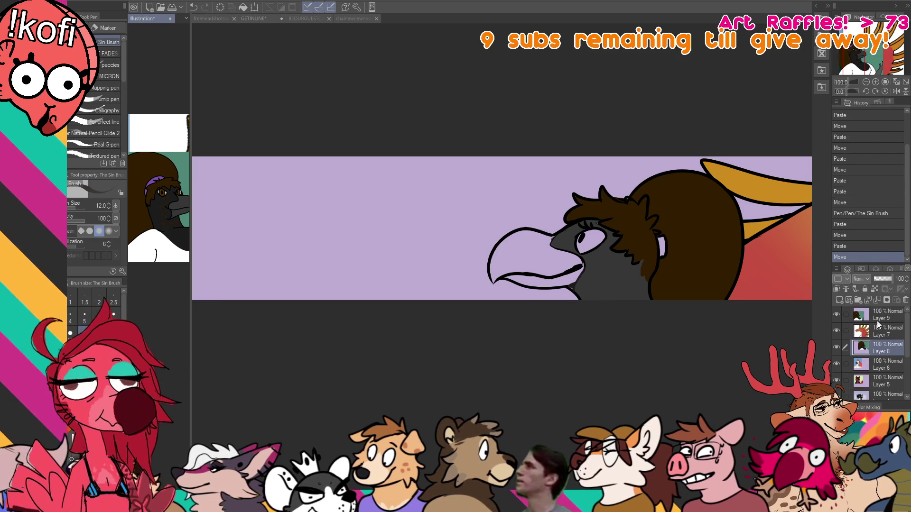
Try filling the beak dark, undoing both attempts.
key("ctrl+Tab")
key("g")
key("g")
left_click(562, 261)
key("ctrl+z")
left_click(563, 262)
key("ctrl+z")
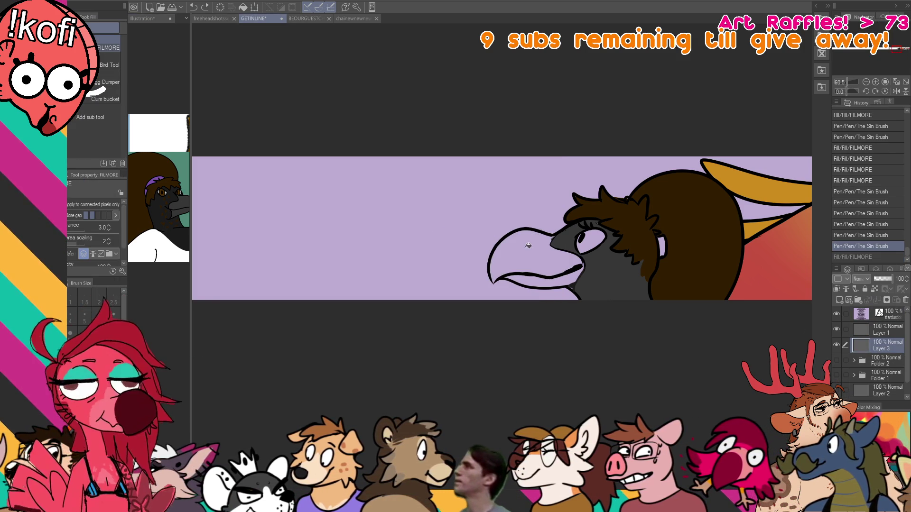
key("ctrl+Tab")
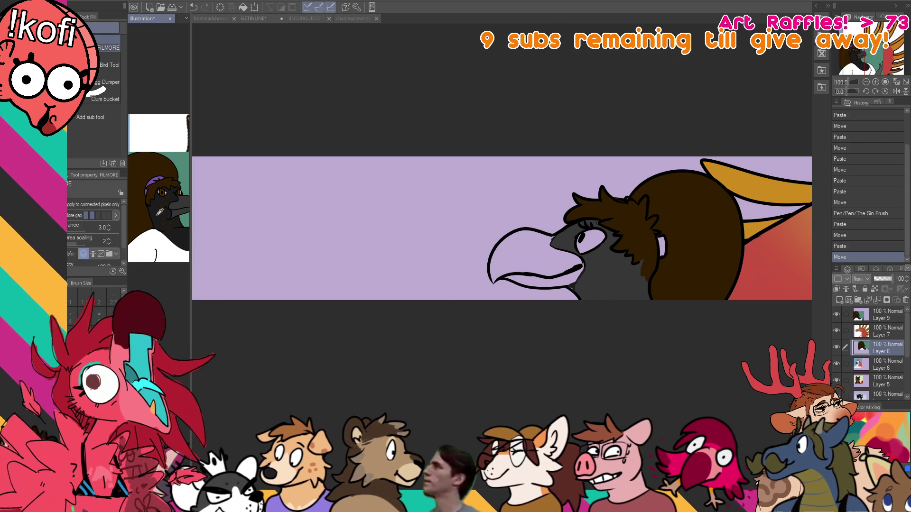
key("ctrl+Tab")
Fill the bird's head regions darker and dab marks beside the eye.
left_click(569, 240)
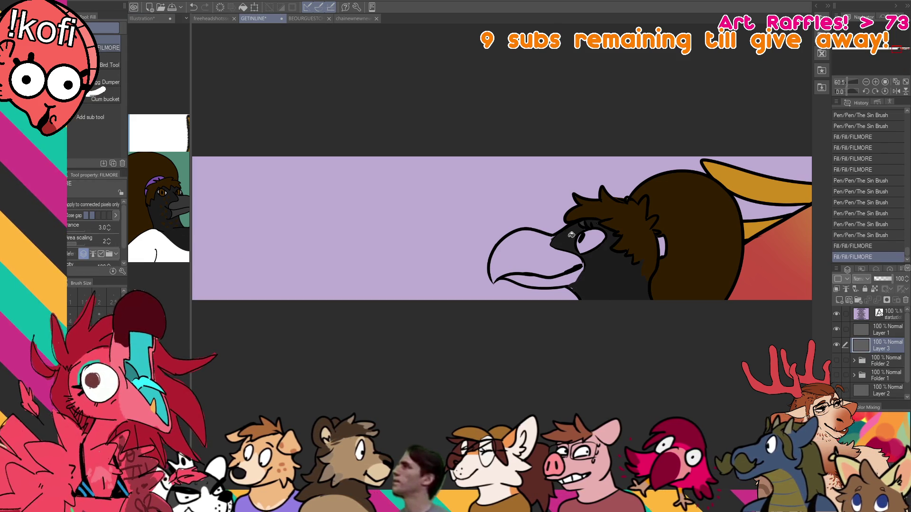
left_click(569, 240)
key("p")
left_click(580, 229)
left_click(575, 230)
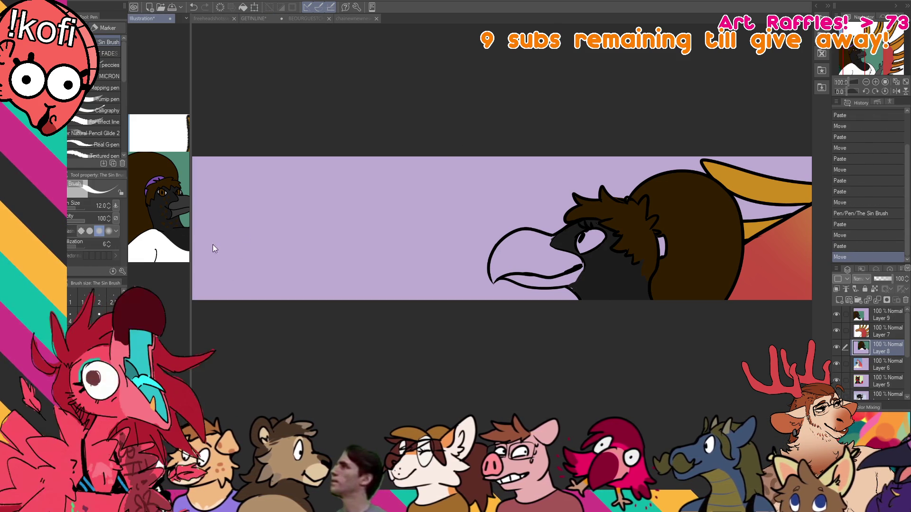
Fill the bird's eye white and restore its pupil.
key("g")
left_click(588, 238)
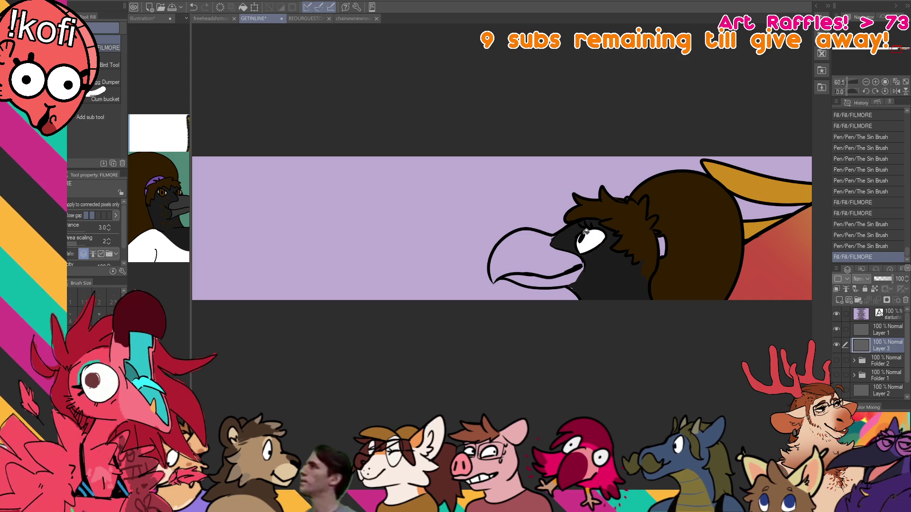
key("p")
key("ctrl+z")
key("ctrl+z")
key("ctrl+y")
key("ctrl+y")
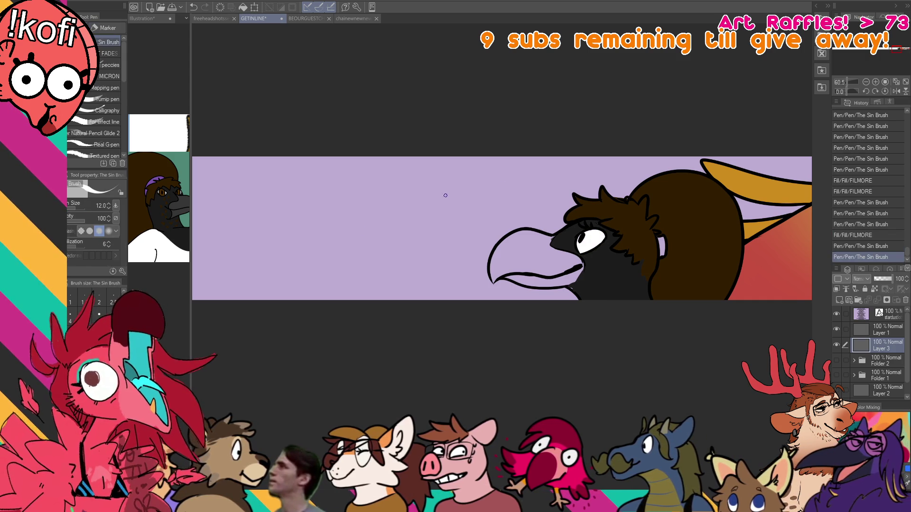
key("ctrl+Tab")
key("ctrl+Tab")
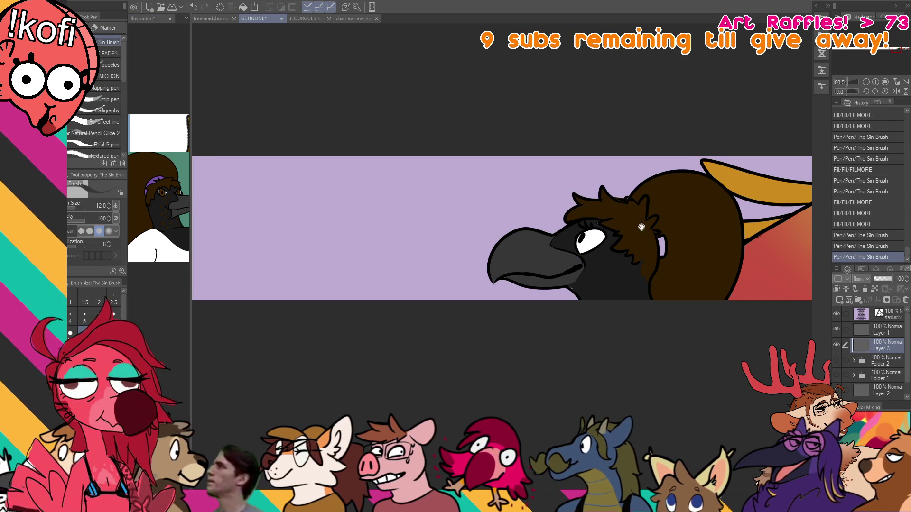
Add hair strokes, an eyelash, dark marks near the eye, and speckles on the cheek.
left_click_drag(589, 212, 595, 208)
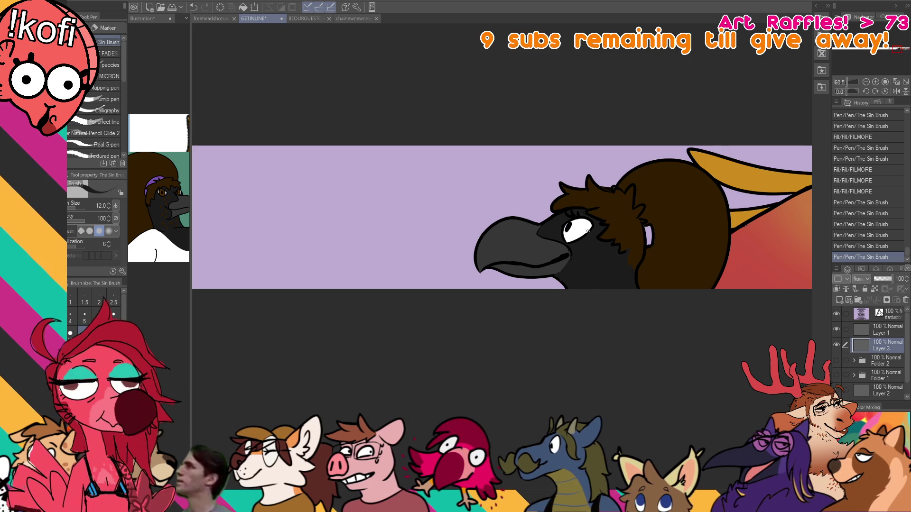
left_click_drag(584, 217, 616, 206)
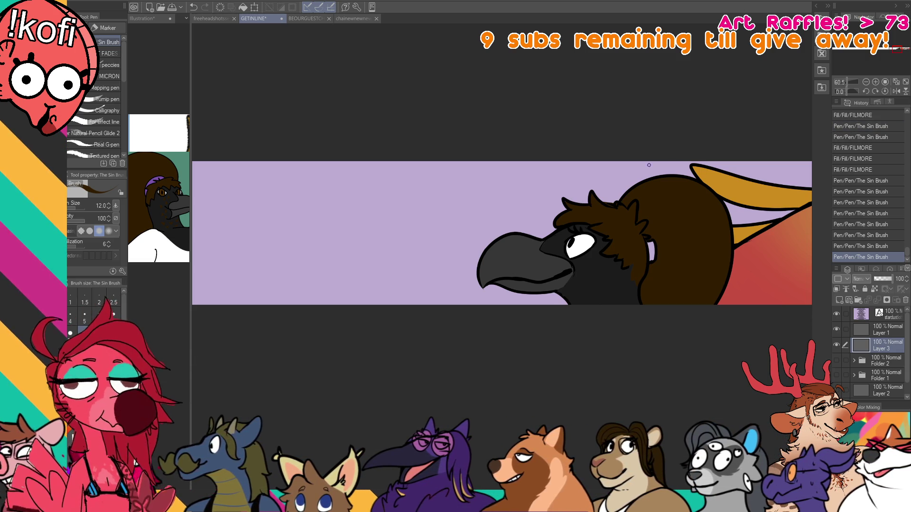
left_click_drag(619, 260, 609, 254)
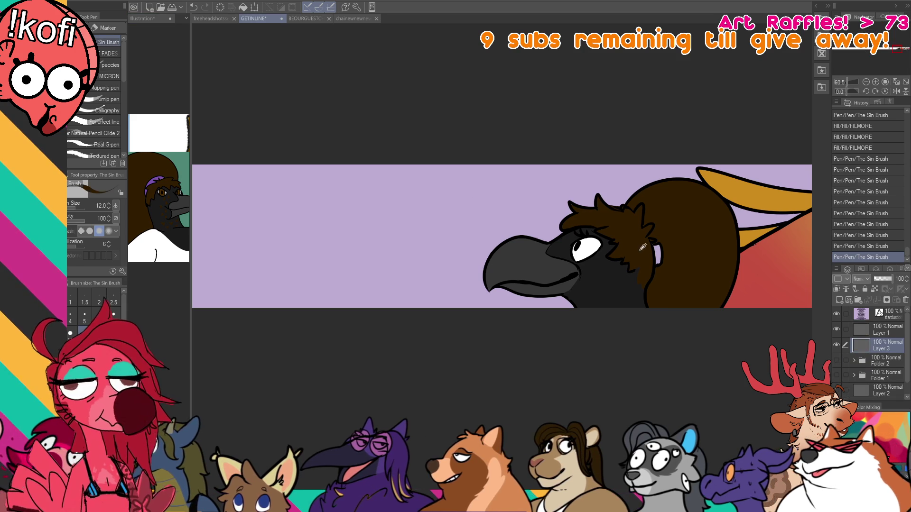
mouse_move(615, 271)
left_mouse_down()
mouse_move(607, 264)
mouse_move(612, 269)
left_mouse_up()
left_click(600, 277)
left_click(602, 269)
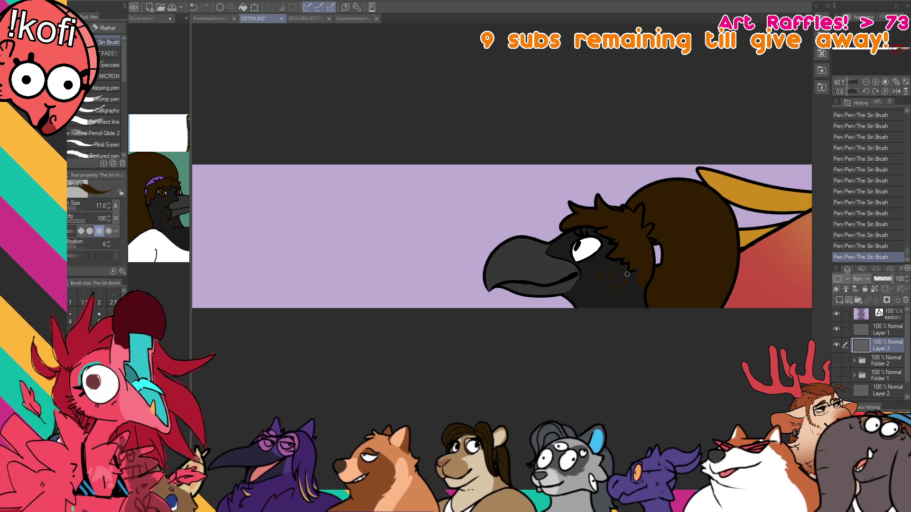
left_click_drag(672, 261, 674, 262)
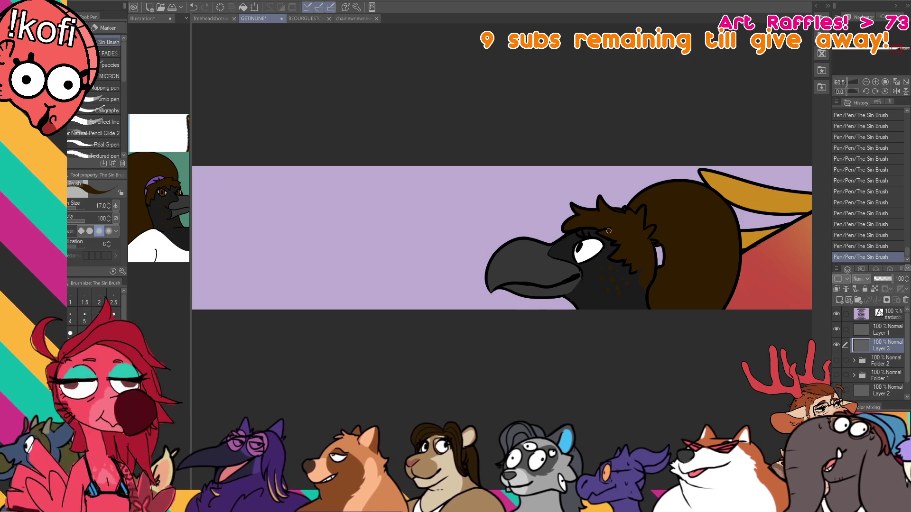
left_click_drag(599, 245, 601, 244)
key("ctrl+shift+Tab")
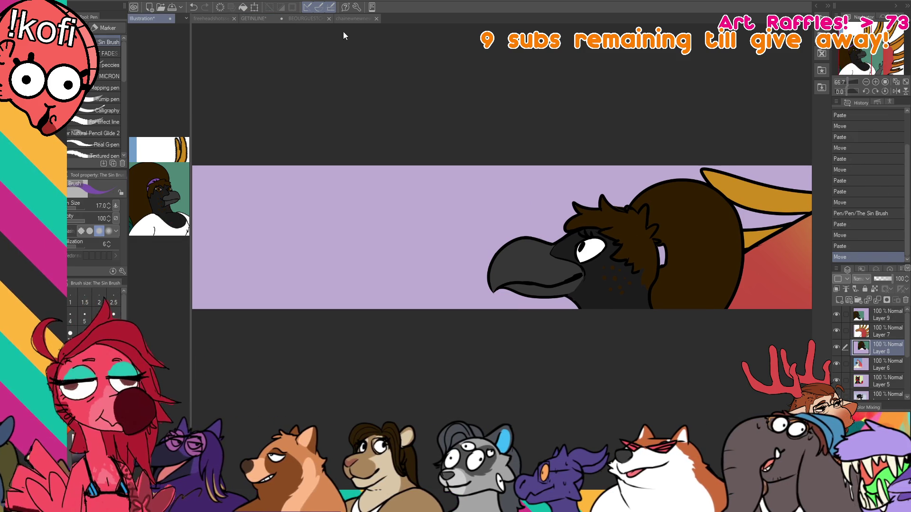
left_click(343, 19)
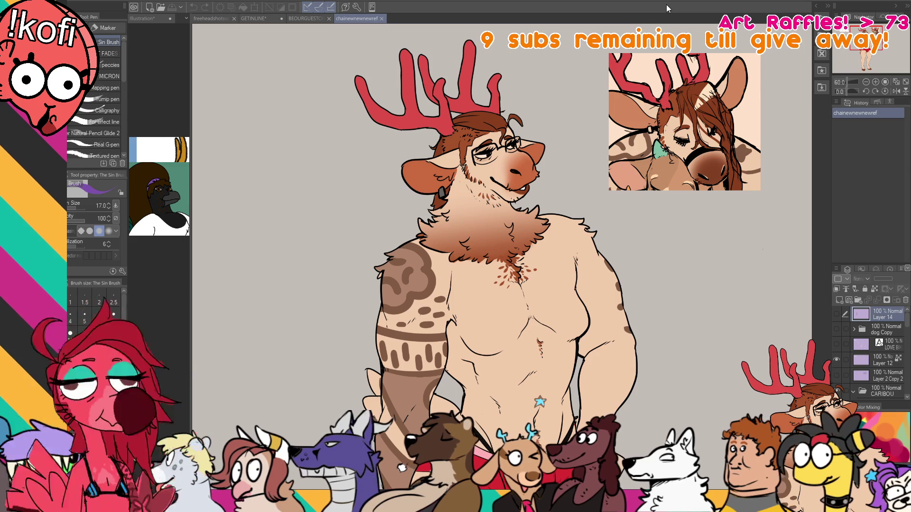
mouse_move(680, 220)
left_mouse_down()
mouse_move(713, 205)
mouse_move(733, 231)
left_mouse_up()
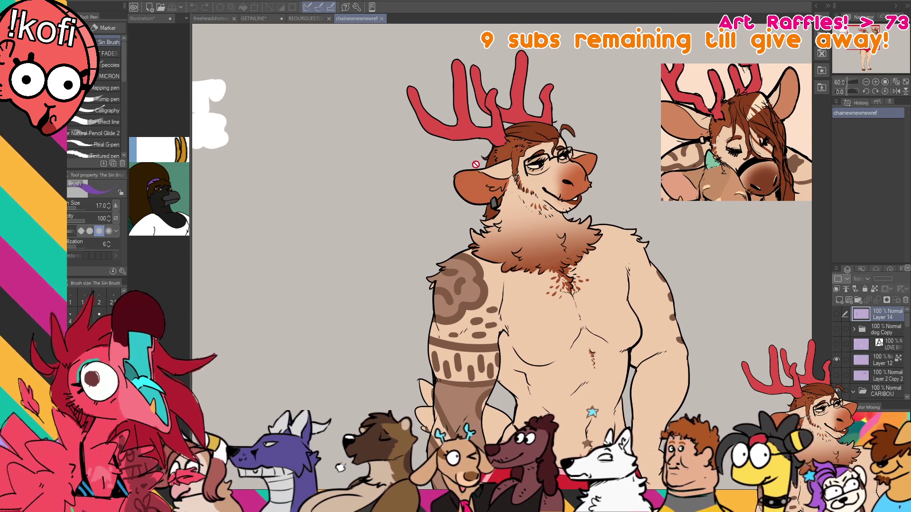
left_click(308, 18)
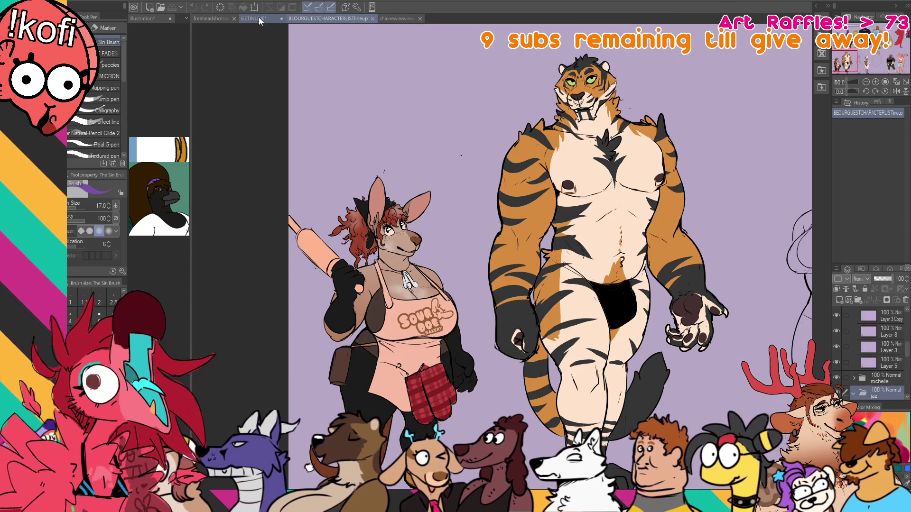
left_click(259, 19)
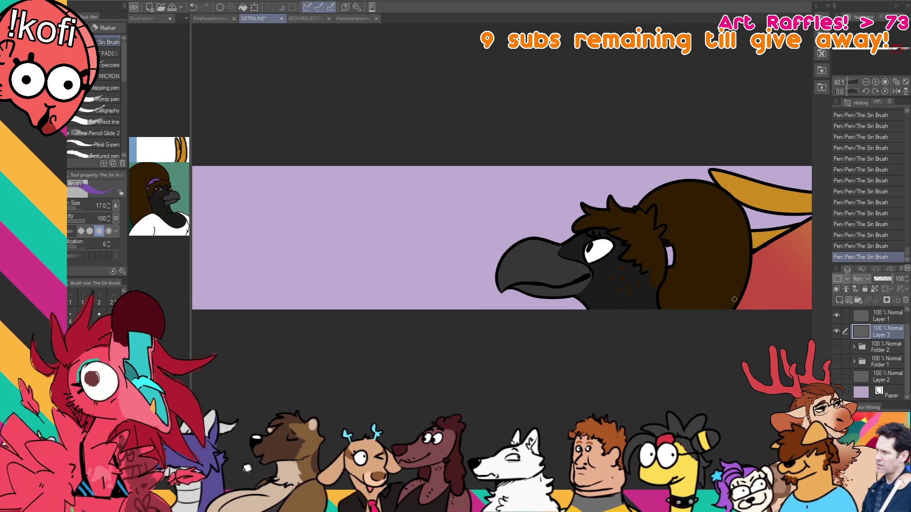
Fill the small band beside the eye purple and touch it up with the brush.
key("g")
left_click(674, 254)
key("p")
left_click_drag(676, 253, 676, 256)
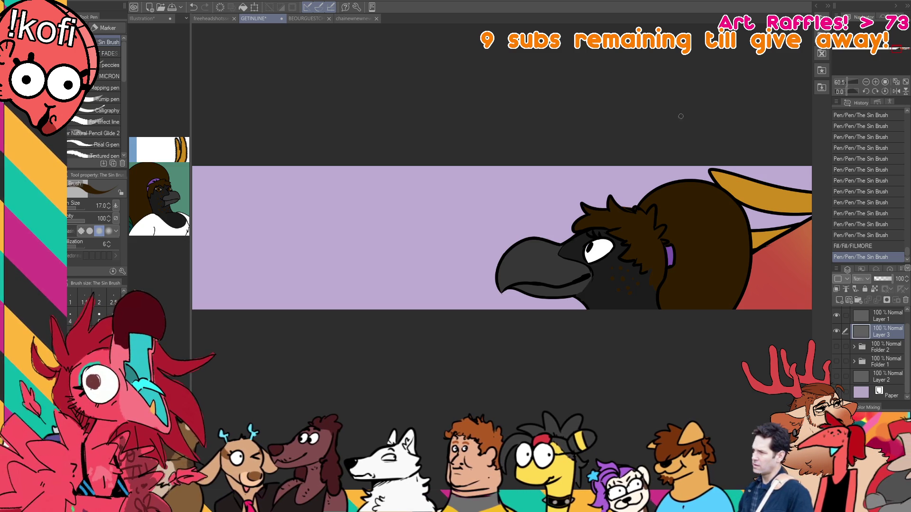
Save the banner file with Ctrl+S.
scroll(661, 138, "down", 1)
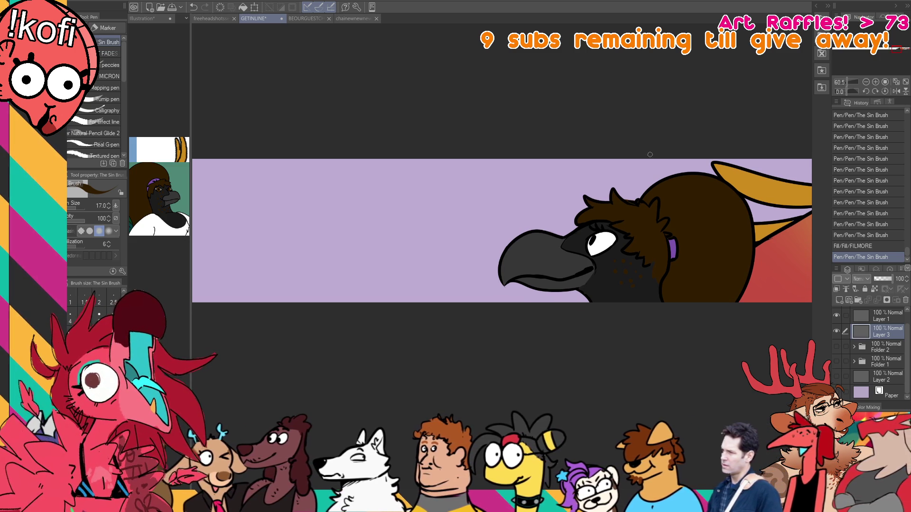
scroll(664, 156, "down", 1)
key("ctrl+s")
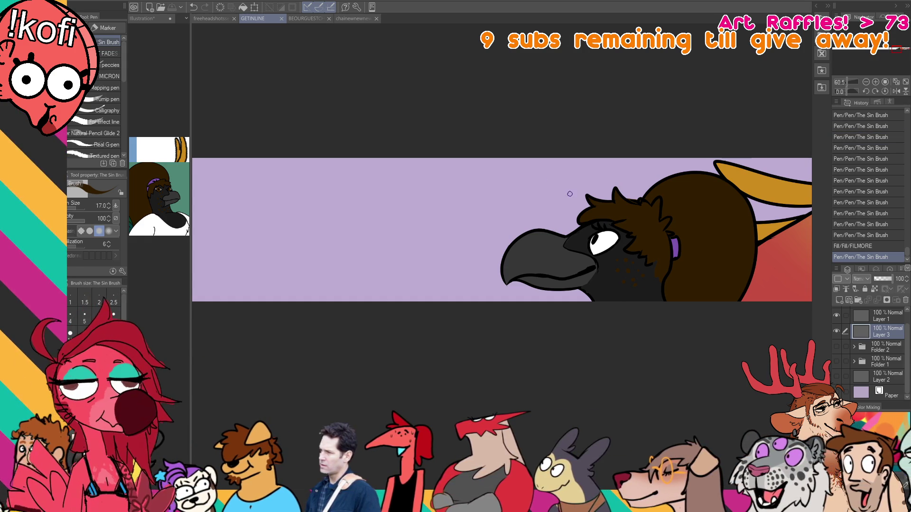
scroll(867, 362, "up", 1)
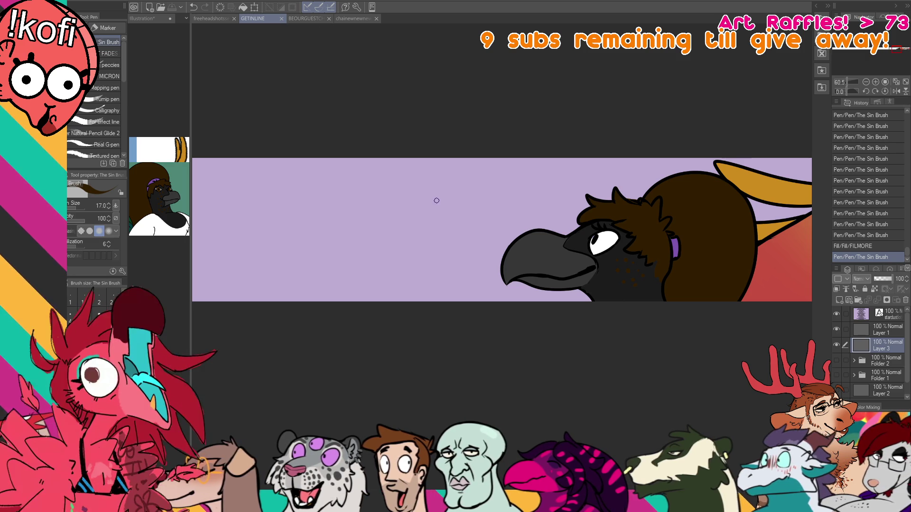
Nudge the name list slightly right and delete the unwanted name line.
left_click(354, 215)
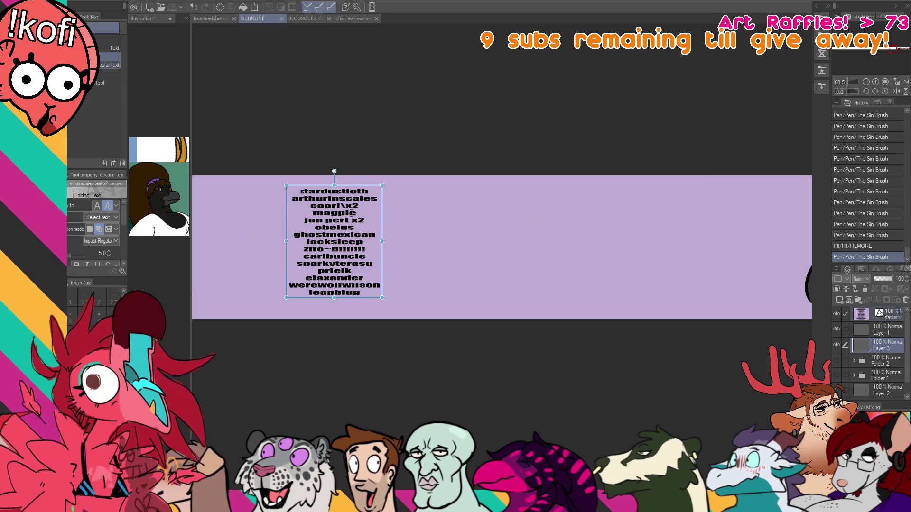
left_click_drag(334, 171, 342, 171)
double_click(328, 213)
key("BackSpace")
key("BackSpace")
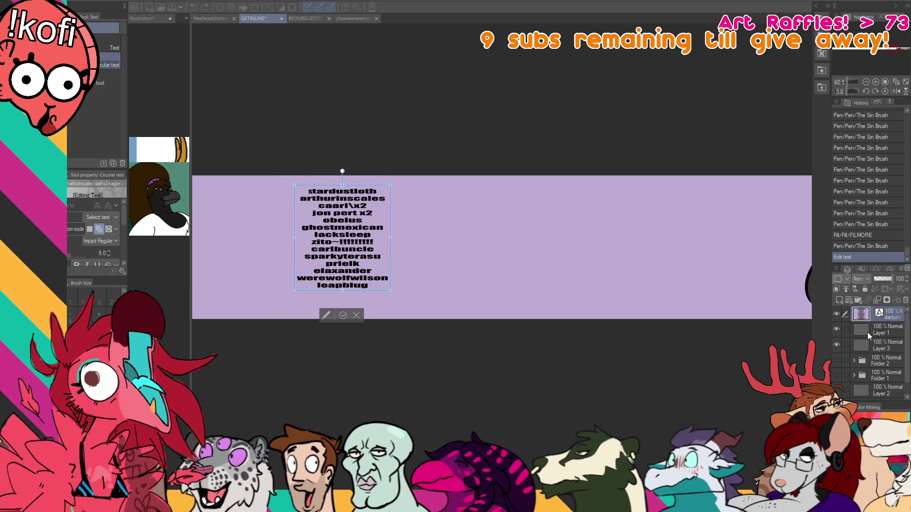
left_click(866, 333)
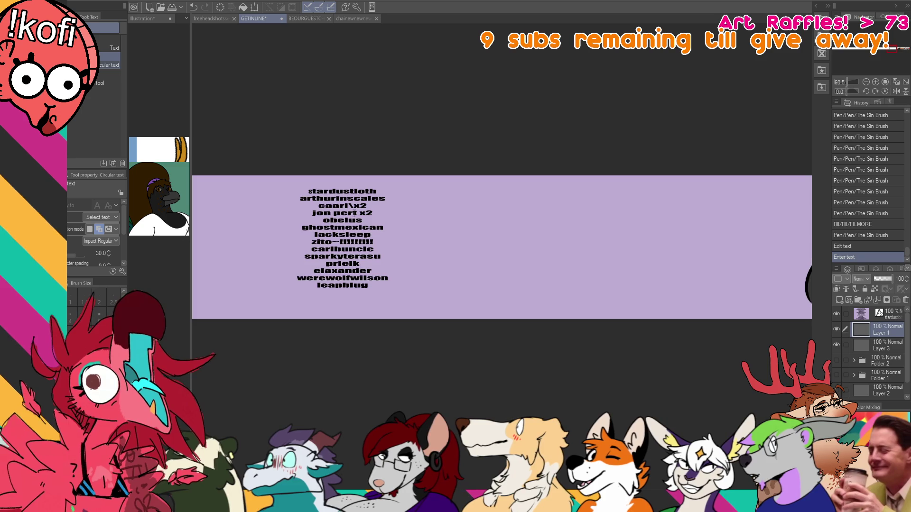
Zoom in to check the edited name list, then zoom back out and go to Layer 3.
scroll(350, 217, "up", 2)
scroll(350, 216, "up", 2)
left_click(350, 216)
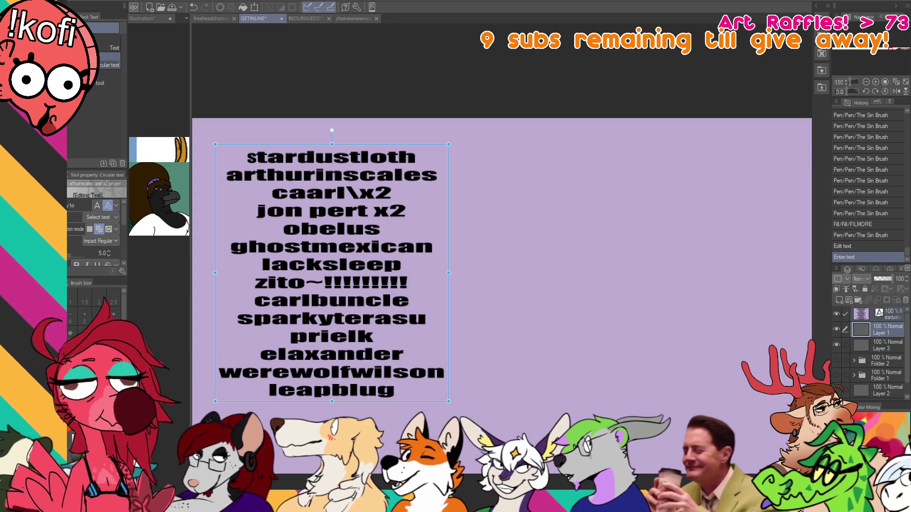
left_click(866, 81)
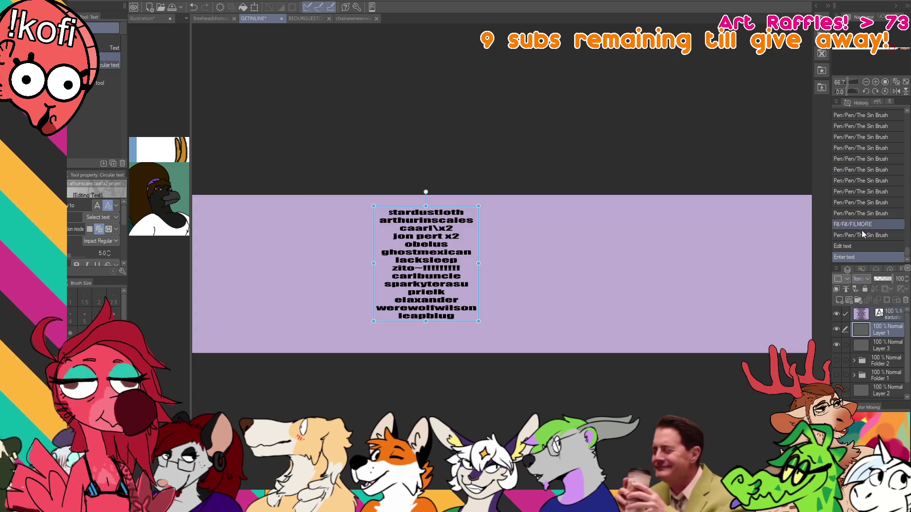
left_click(883, 345)
Pan and zoom out to view the whole banner, then select Layer 1 with the pen.
left_click_drag(759, 366, 393, 380)
left_click(866, 82)
mouse_move(569, 356)
left_mouse_down()
mouse_move(554, 335)
mouse_move(755, 315)
left_mouse_up()
key("p")
left_click(885, 328)
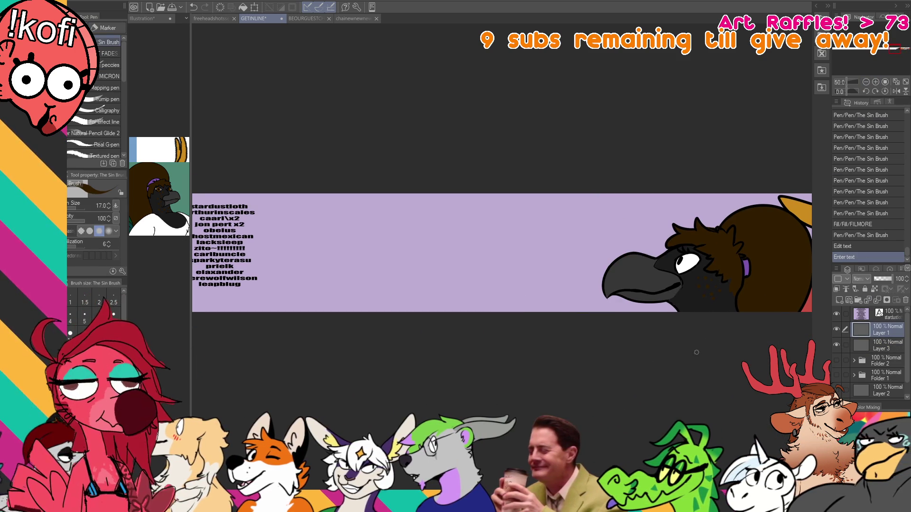
Try several strokes for the top arc of the new bird head and keep the final arc.
left_click_drag(699, 349, 733, 387)
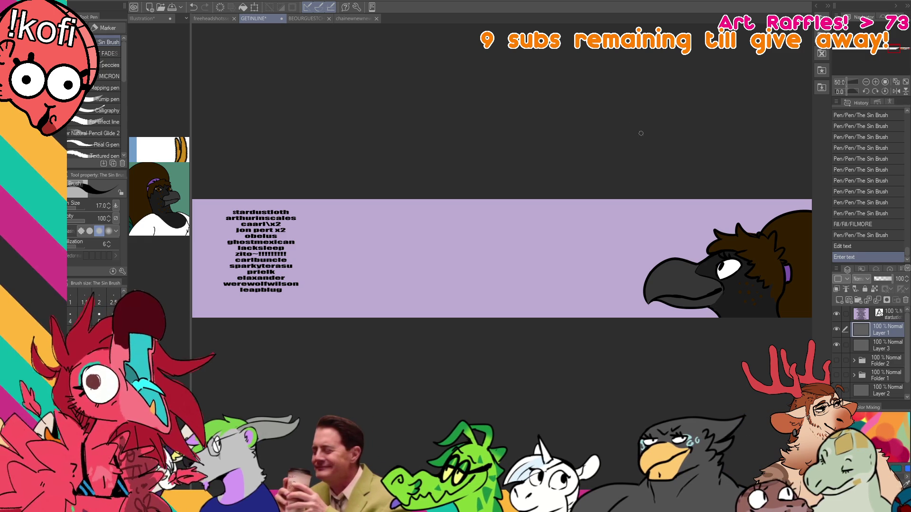
left_click_drag(598, 230, 606, 221)
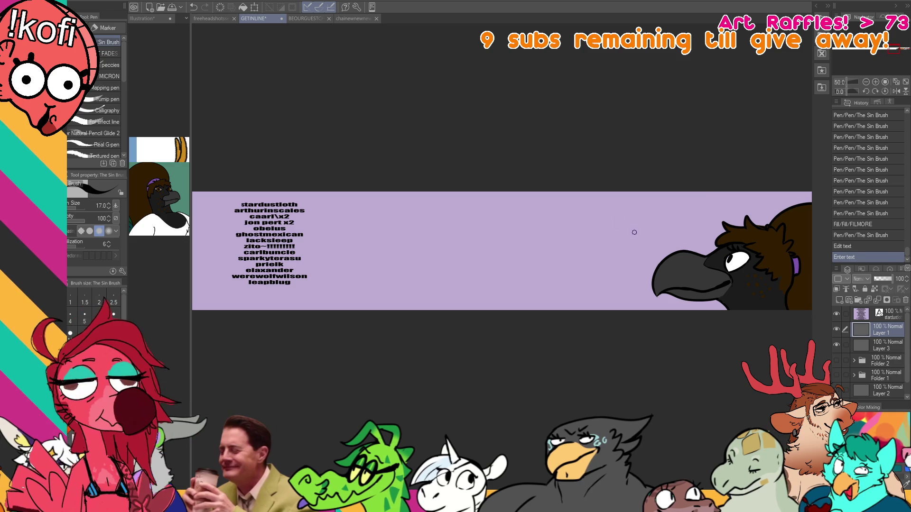
left_click_drag(634, 232, 550, 266)
key("ctrl+z")
left_click_drag(604, 229, 517, 261)
key("ctrl+z")
left_click_drag(580, 216, 488, 270)
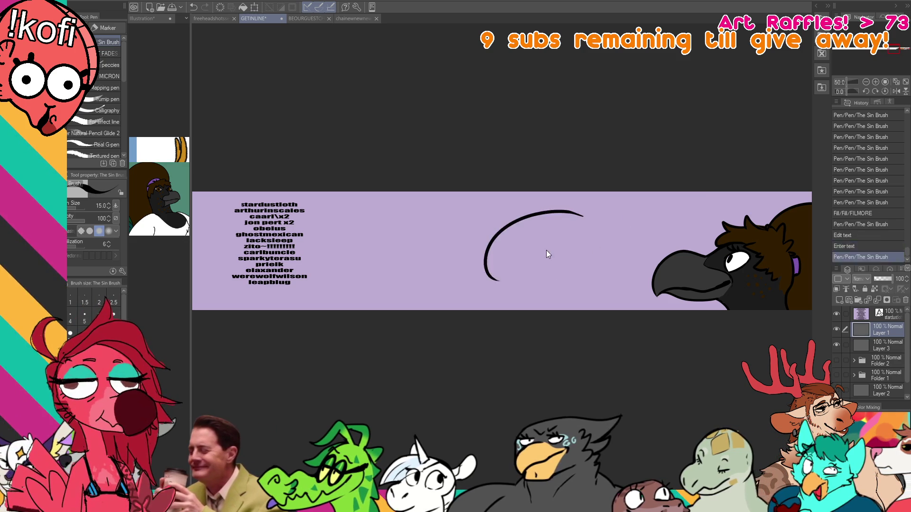
key("ctrl+z")
left_click_drag(601, 229, 514, 263)
key("ctrl+z")
left_click_drag(572, 219, 475, 271)
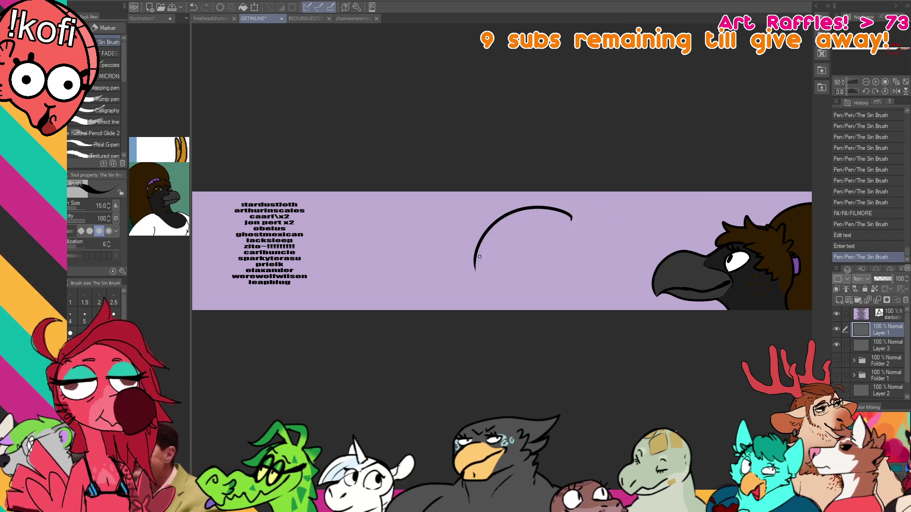
Redraw the head top and sketch the upper beak and a shorter jaw line.
left_click_drag(480, 251, 474, 261)
key("ctrl+z")
key("ctrl+z")
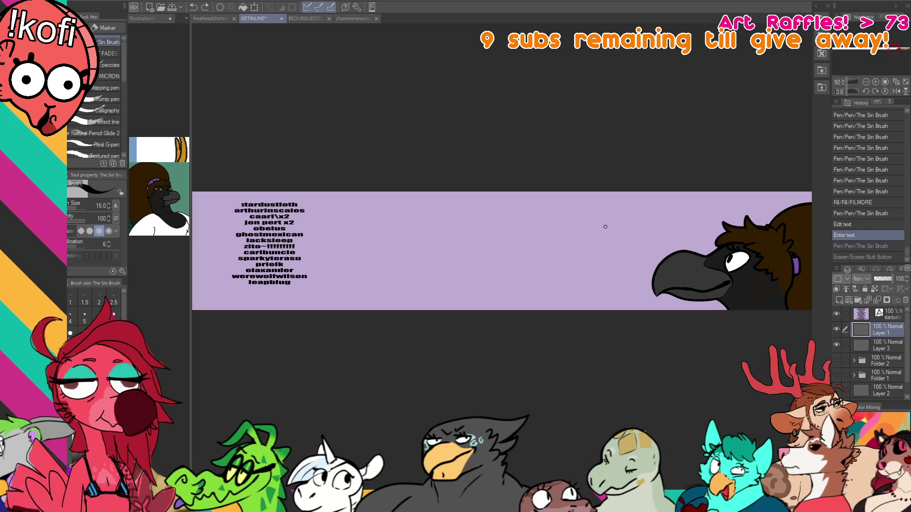
left_click_drag(605, 227, 526, 241)
left_click_drag(564, 199, 606, 192)
mouse_move(568, 230)
left_mouse_down()
mouse_move(494, 261)
mouse_move(501, 273)
mouse_move(524, 259)
mouse_move(540, 265)
left_mouse_up()
key("ctrl+z")
key("ctrl+z")
key("ctrl+z")
left_click_drag(543, 266, 566, 256)
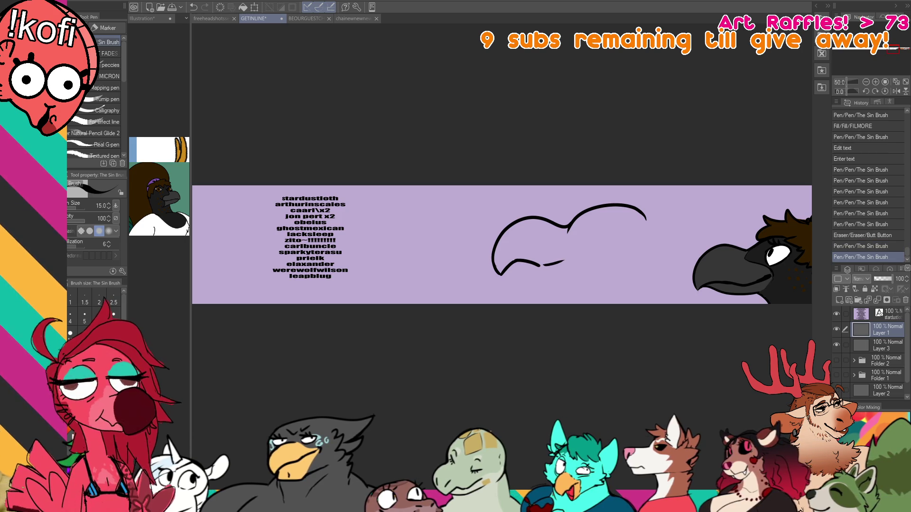
mouse_move(499, 275)
left_mouse_down()
mouse_move(530, 290)
mouse_move(565, 281)
left_mouse_up()
key("ctrl+z")
key("ctrl+z")
Add the lower neck line and the swept-back crest shapes behind the head.
left_click_drag(665, 195, 632, 190)
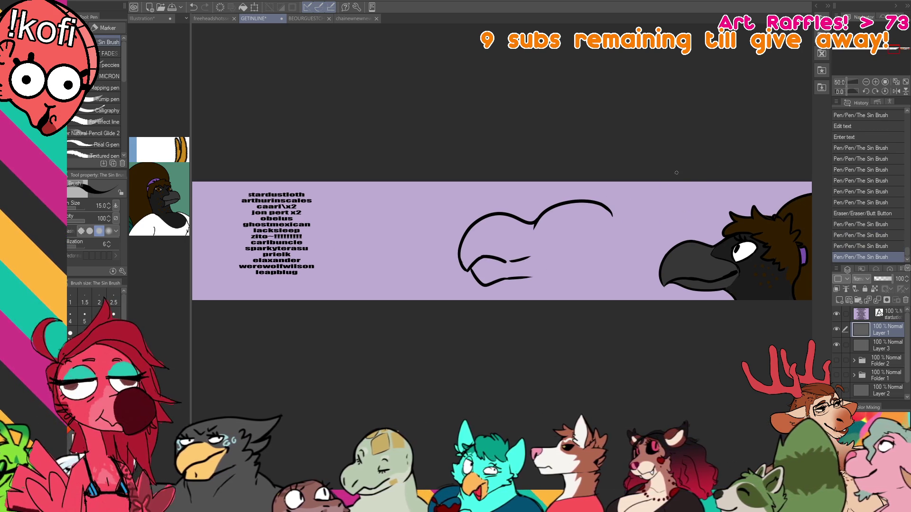
key("e")
left_click_drag(598, 211, 660, 198)
key("p")
key("ctrl+z")
left_click_drag(612, 233, 662, 223)
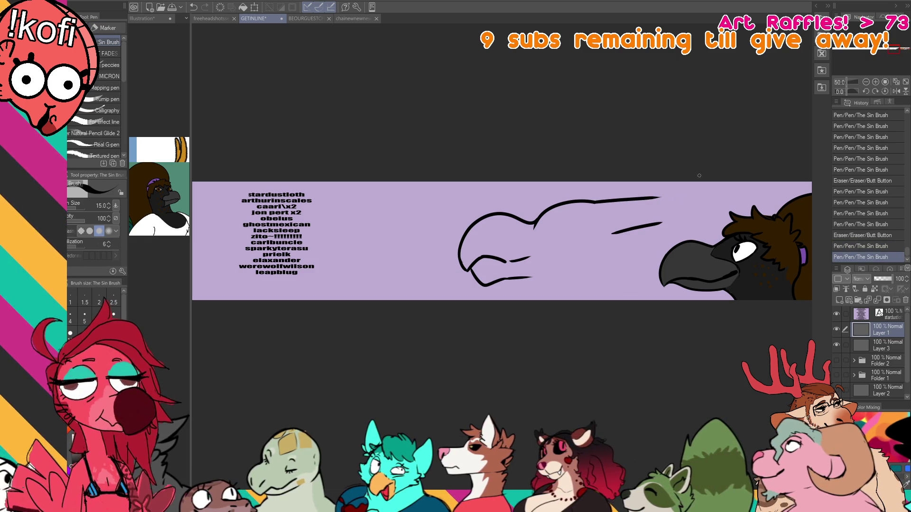
mouse_move(644, 207)
left_mouse_down()
mouse_move(686, 232)
mouse_move(733, 198)
left_mouse_up()
key("ctrl+z")
key("ctrl+z")
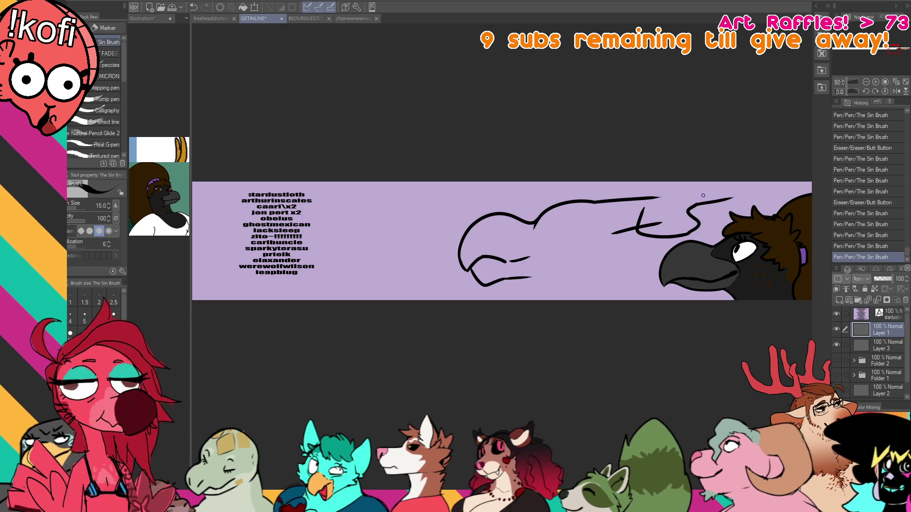
mouse_move(663, 223)
left_mouse_down()
mouse_move(642, 226)
mouse_move(644, 209)
mouse_move(654, 223)
mouse_move(647, 225)
left_mouse_up()
mouse_move(647, 227)
left_mouse_down()
mouse_move(654, 221)
mouse_move(638, 230)
mouse_move(669, 219)
left_mouse_up()
Shape the end of the crest hook and join it to the top head line.
key("p")
key("e")
key("p")
mouse_move(663, 220)
left_mouse_down()
mouse_move(684, 215)
mouse_move(690, 195)
left_mouse_up()
key("e")
key("p")
key("ctrl+z")
mouse_move(687, 199)
left_mouse_down()
mouse_move(731, 196)
mouse_move(693, 197)
mouse_move(731, 196)
mouse_move(707, 156)
left_mouse_up()
key("e")
key("p")
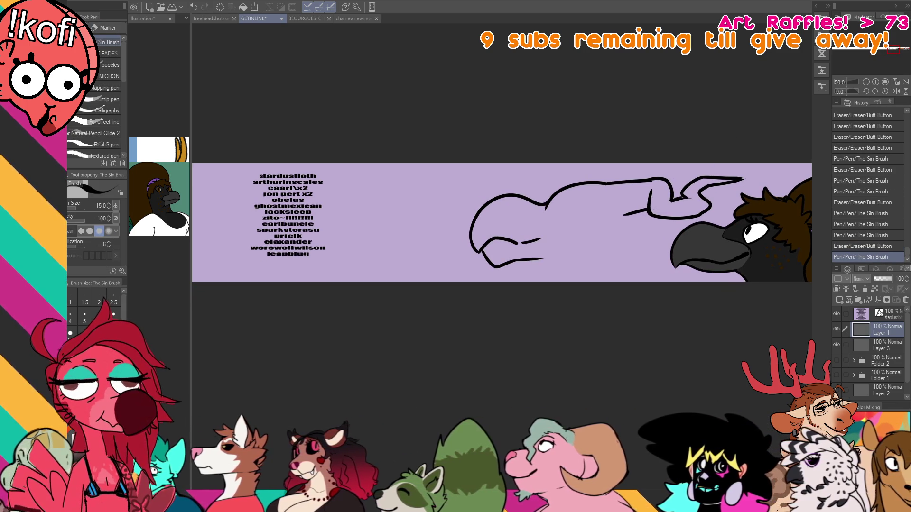
Redraw the gap in the top head line and erase stray bits near the crest.
left_click_drag(689, 157, 703, 153)
left_click_drag(605, 184, 670, 176)
key("ctrl+z")
mouse_move(588, 184)
left_mouse_down()
mouse_move(676, 174)
mouse_move(706, 189)
left_mouse_up()
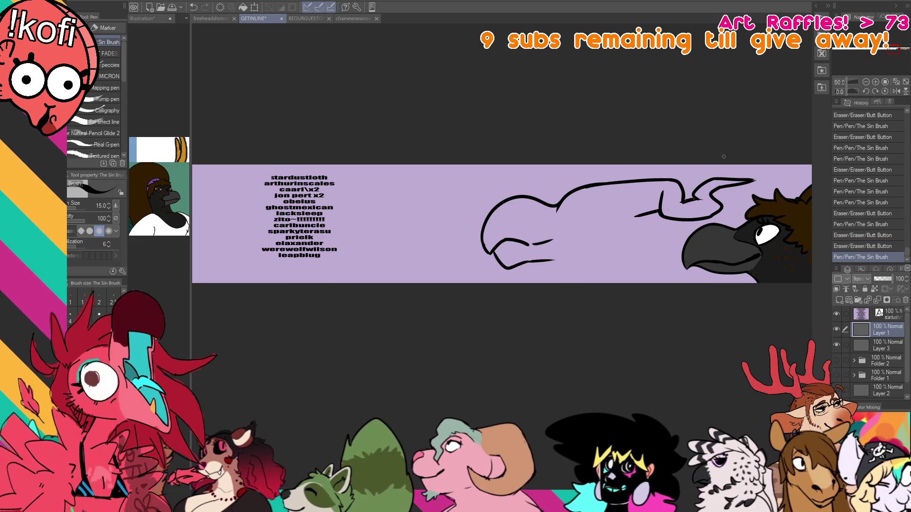
key("e")
left_click_drag(578, 196, 574, 235)
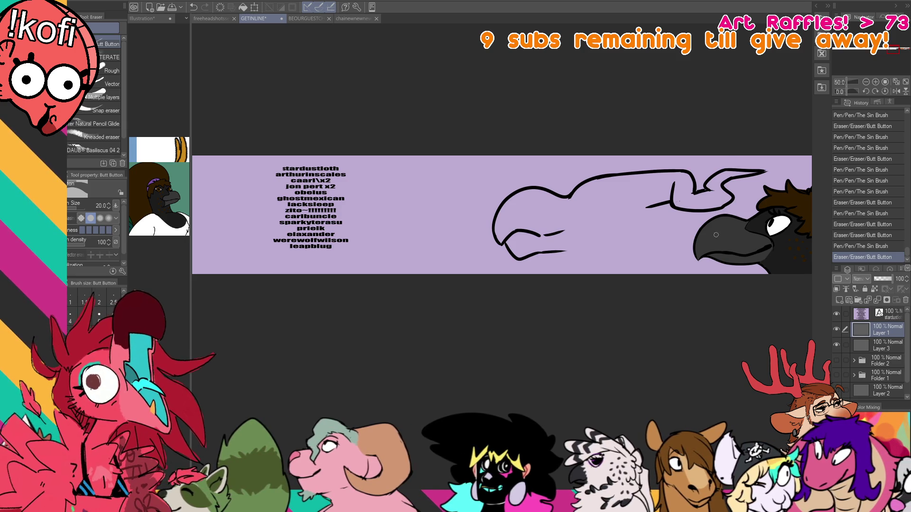
left_click(683, 196)
Dab away stray bits near the crest and touch up the beak line with small marks.
left_click(681, 198)
left_click(677, 195)
left_click(673, 186)
left_click(674, 187)
left_click(677, 190)
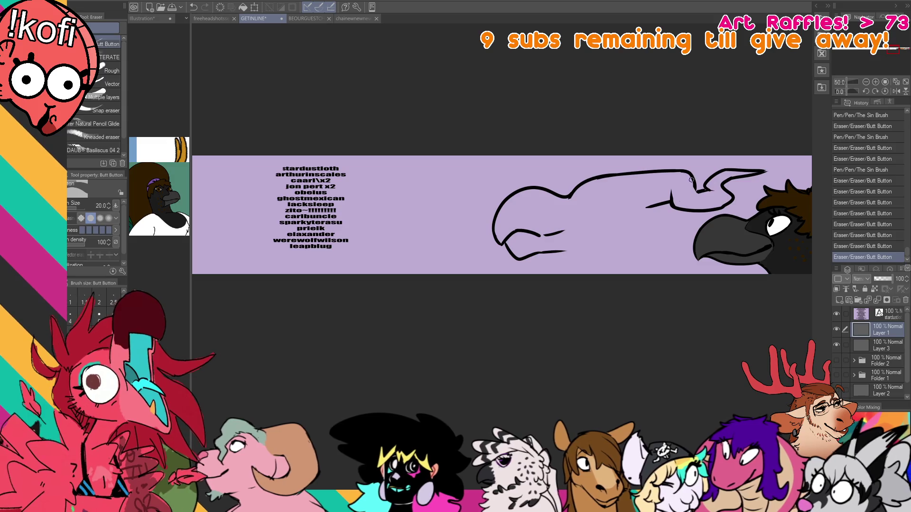
left_click(692, 183)
key("p")
left_click(696, 185)
left_click(697, 187)
left_click(698, 189)
left_click(697, 191)
left_click(697, 190)
left_click(709, 191)
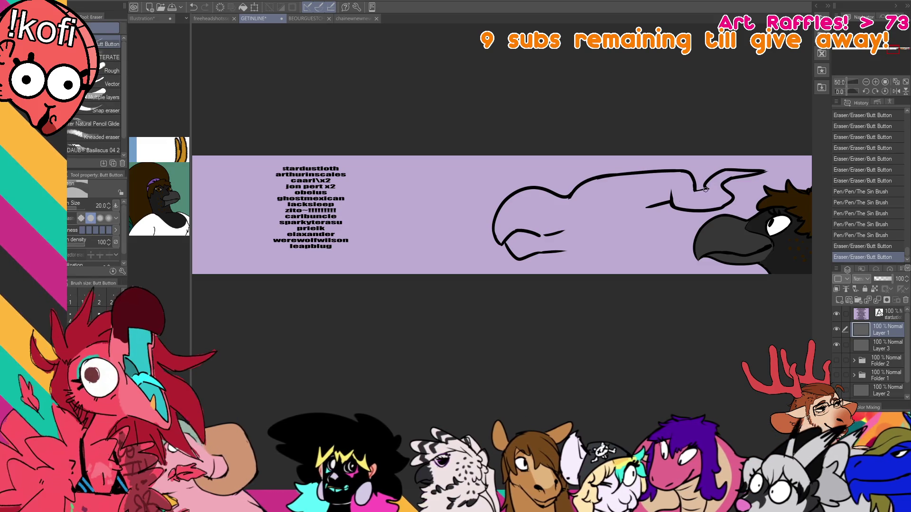
left_click(710, 191)
Replace the left end of the beak with a longer curved stroke and trim its top.
left_click_drag(711, 192, 718, 186)
key("e")
left_click_drag(655, 202, 650, 212)
key("p")
left_click_drag(660, 179, 673, 221)
key("ctrl+z")
key("ctrl+z")
left_click_drag(653, 175, 662, 220)
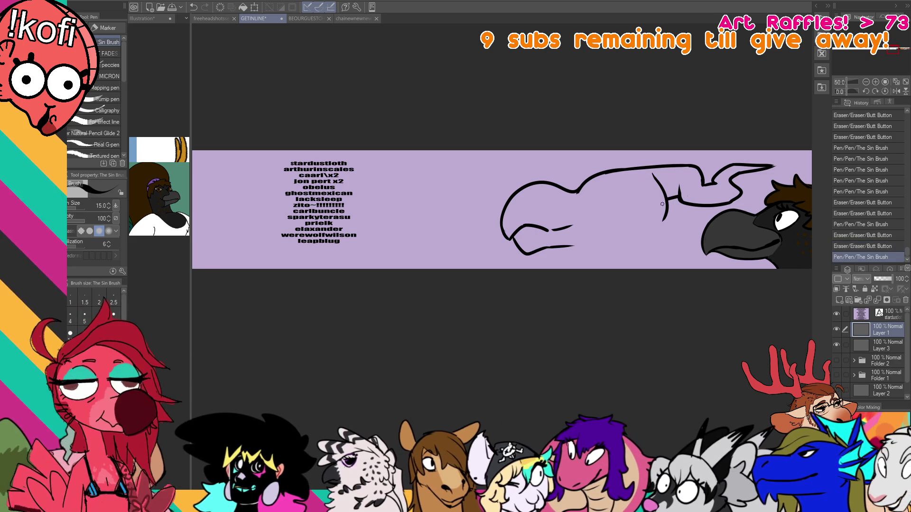
left_click_drag(651, 172, 657, 179)
left_click_drag(653, 173, 690, 193)
Rework the mouth lines, erasing the excess and redrawing the upper mouth line.
left_click_drag(604, 241, 556, 236)
key("p")
key("ctrl+z")
key("ctrl+y")
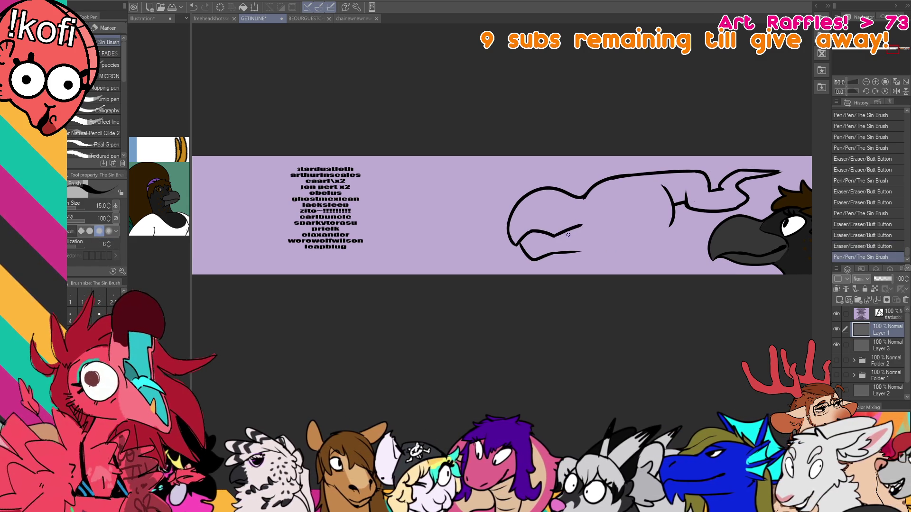
key("e")
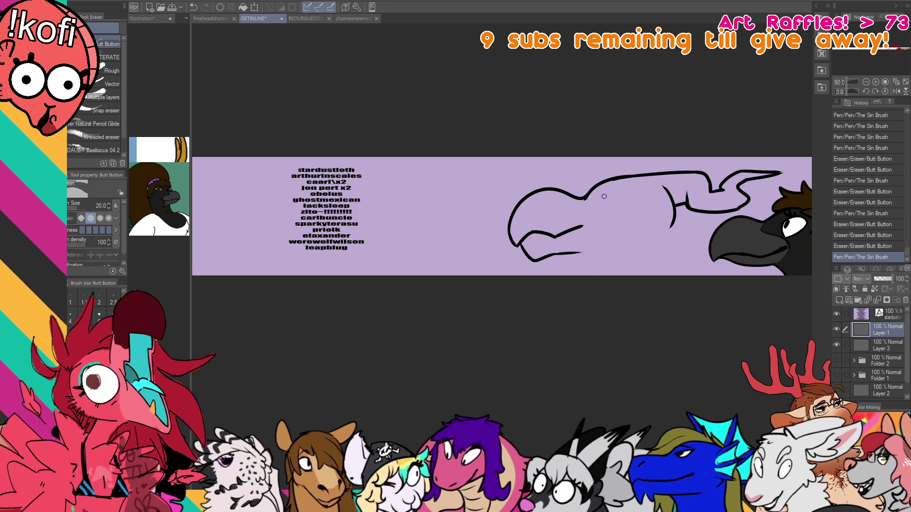
mouse_move(589, 232)
left_mouse_down()
mouse_move(578, 241)
mouse_move(583, 254)
mouse_move(616, 251)
left_mouse_up()
key("p")
key("ctrl+z")
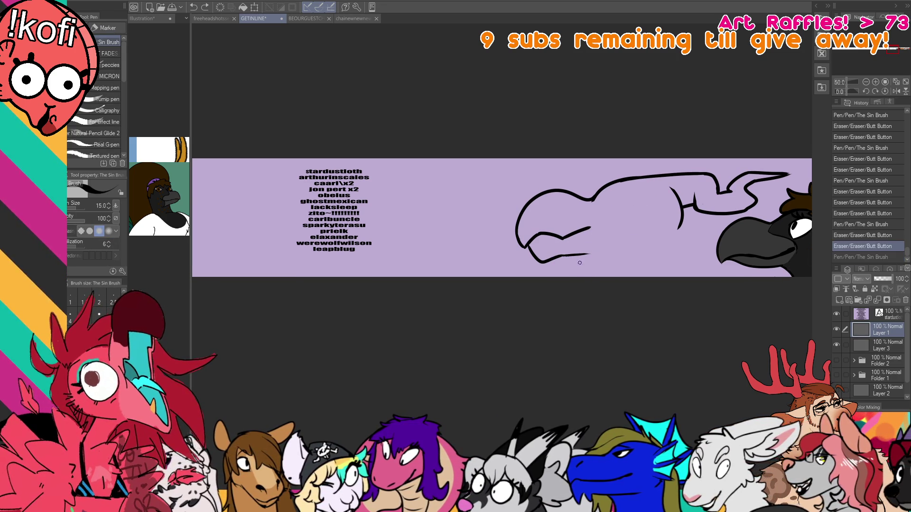
left_click_drag(599, 217, 623, 208)
key("p")
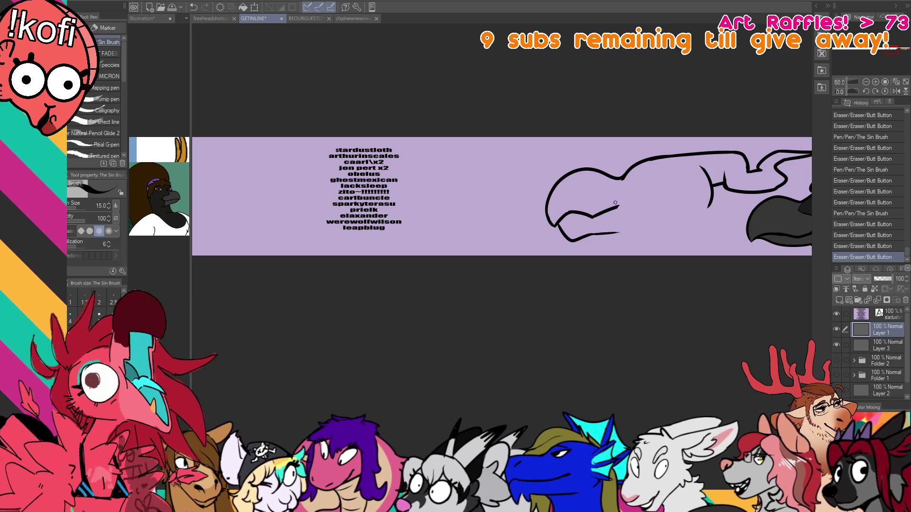
Extend the beak line up and to the right and add an oval eye above it.
left_click_drag(617, 207, 628, 208)
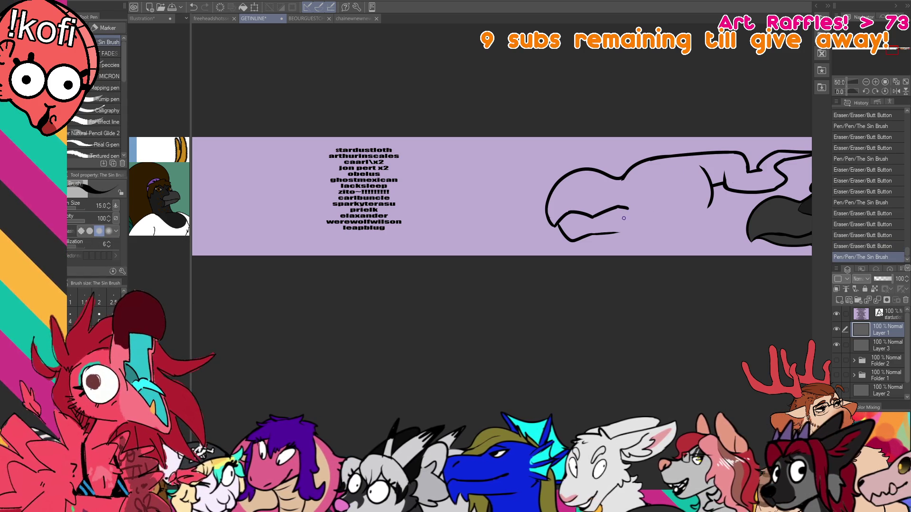
mouse_move(629, 207)
left_mouse_down()
mouse_move(647, 202)
mouse_move(650, 167)
mouse_move(633, 185)
left_mouse_up()
key("ctrl+z")
key("ctrl+z")
key("ctrl+z")
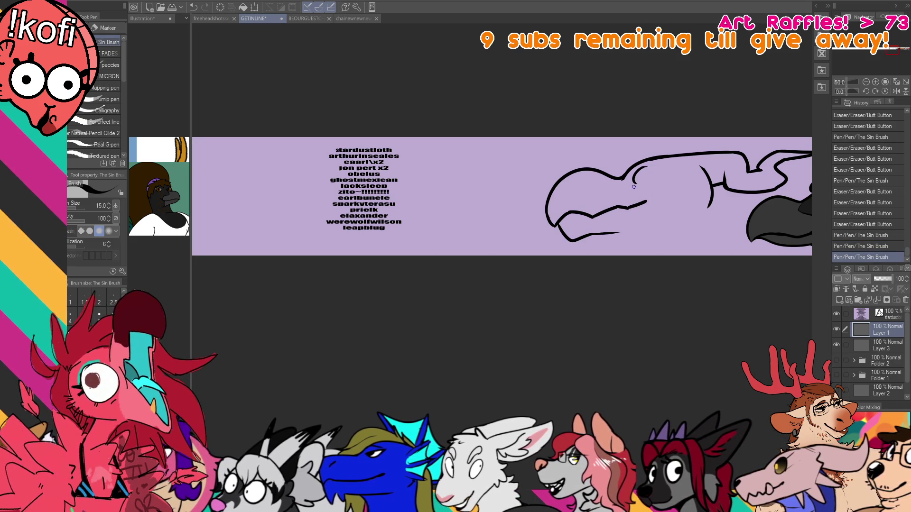
key("ctrl+z")
mouse_move(647, 169)
left_mouse_down()
mouse_move(635, 185)
mouse_move(646, 173)
mouse_move(651, 183)
mouse_move(640, 179)
left_mouse_up()
key("ctrl+z")
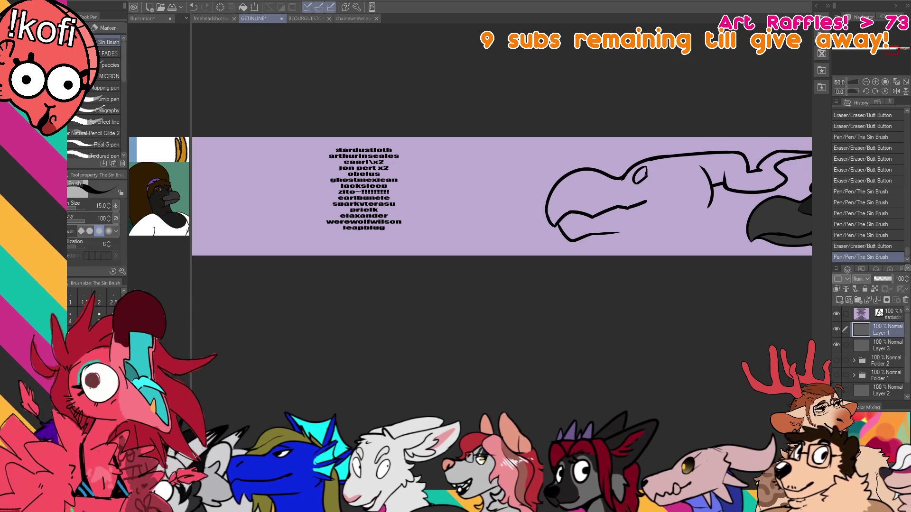
Erase part of the stroke behind the head, then open the supporter name list with the Text tool.
left_click_drag(778, 143, 746, 173)
left_click_drag(661, 172, 669, 217)
key("p")
key("ctrl+z")
key("ctrl+z")
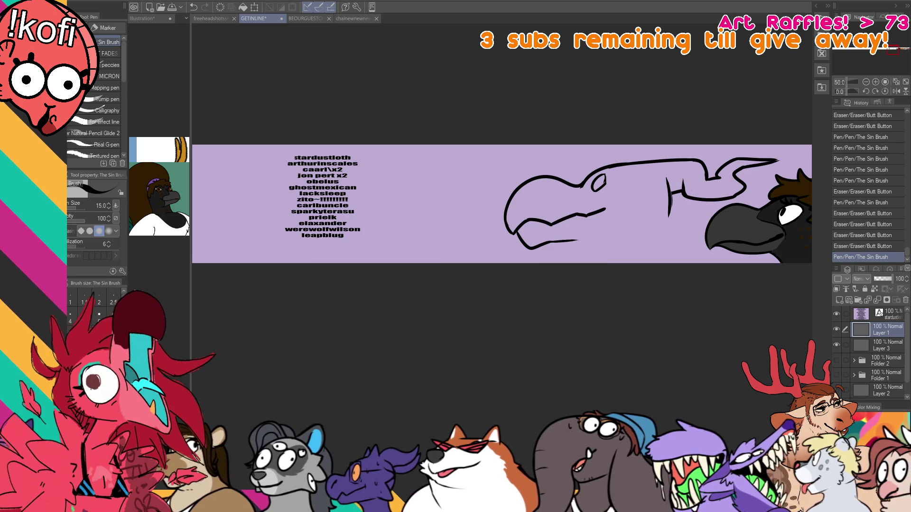
key("t")
left_click(346, 236)
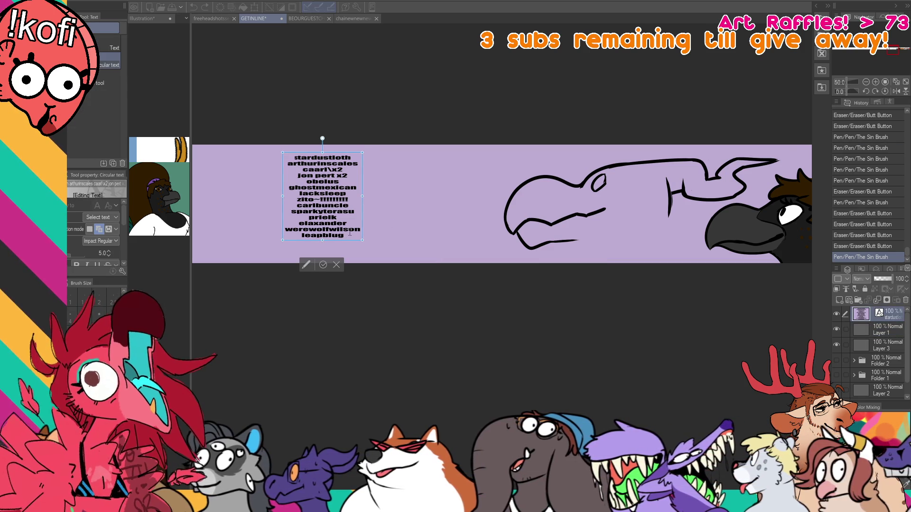
Type a new supporter username on a fresh line at the bottom of the list and commit it.
key("Return")
type("cobolt")
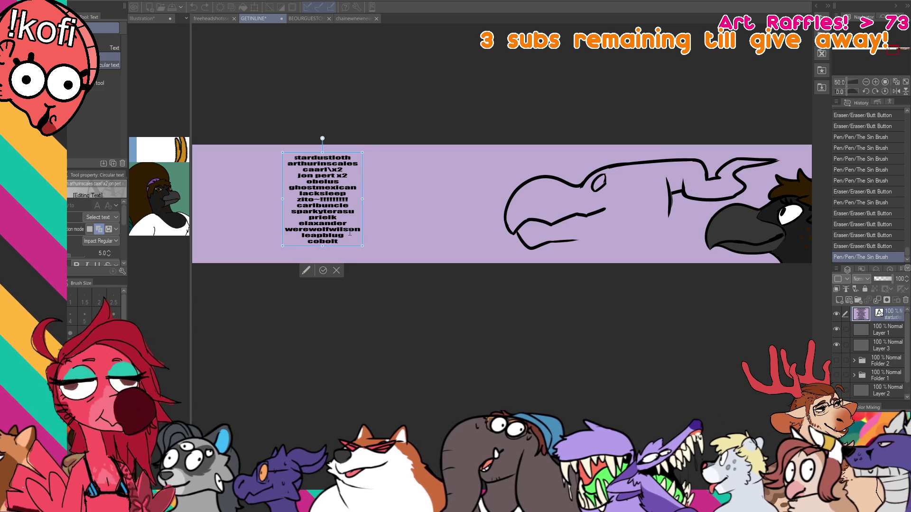
type(" fen")
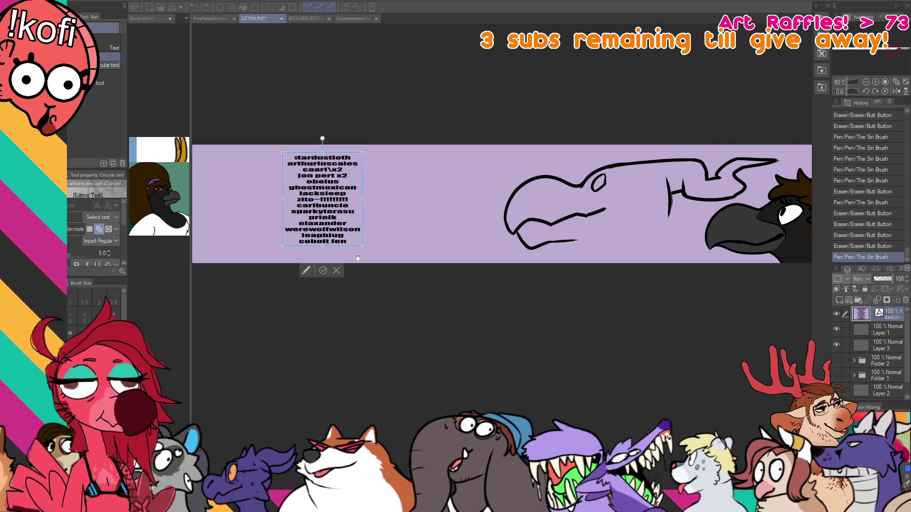
left_click(881, 332)
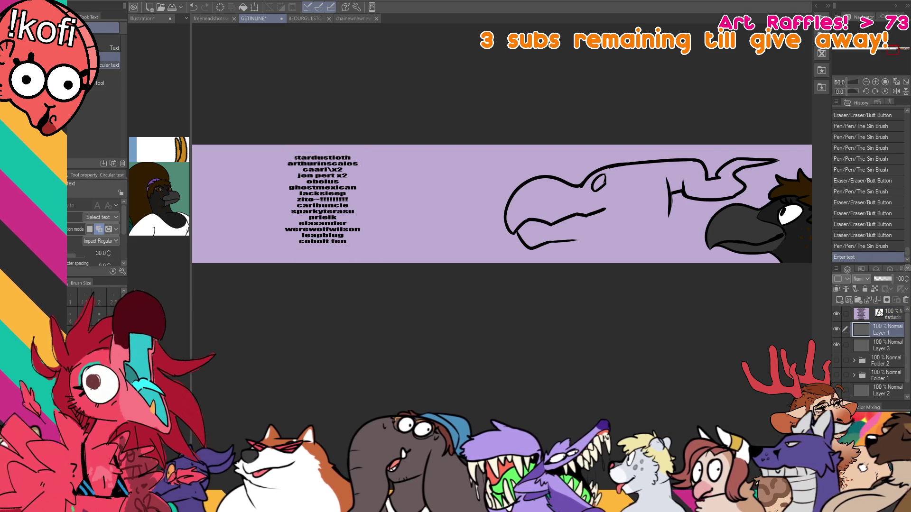
Erase and redraw the short vertical stroke behind the second bird's head.
key("e")
scroll(728, 332, "down", 1)
left_click_drag(668, 173, 665, 209)
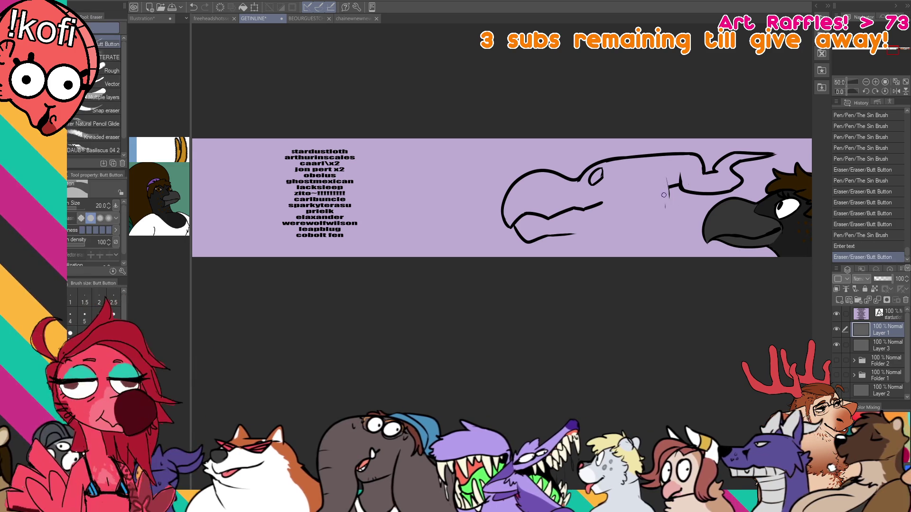
left_click_drag(665, 175, 671, 219)
key("e")
mouse_move(666, 170)
left_mouse_down()
mouse_move(665, 220)
mouse_move(674, 210)
left_mouse_up()
key("p")
key("e")
key("p")
Reposition the view and save the banner with Ctrl+S.
left_click_drag(602, 245, 596, 219)
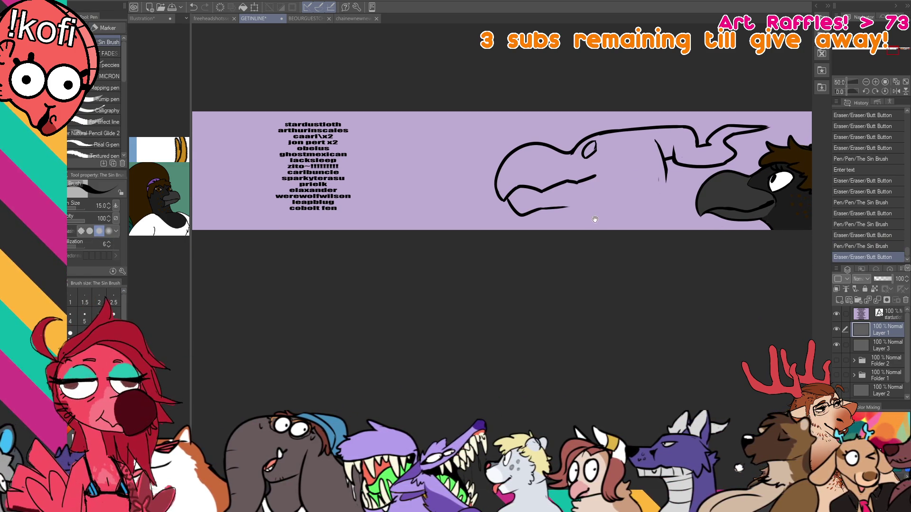
scroll(617, 228, "down", 1)
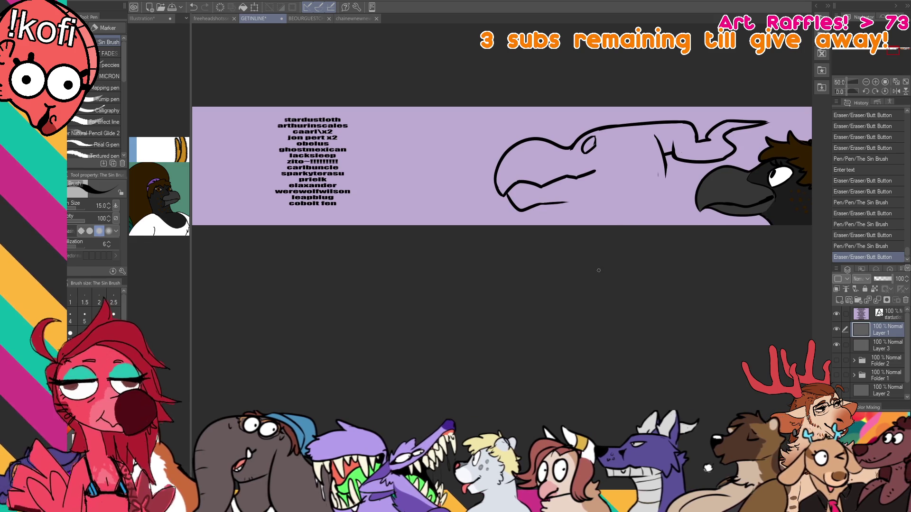
left_click_drag(599, 271, 576, 286)
key("ctrl+s")
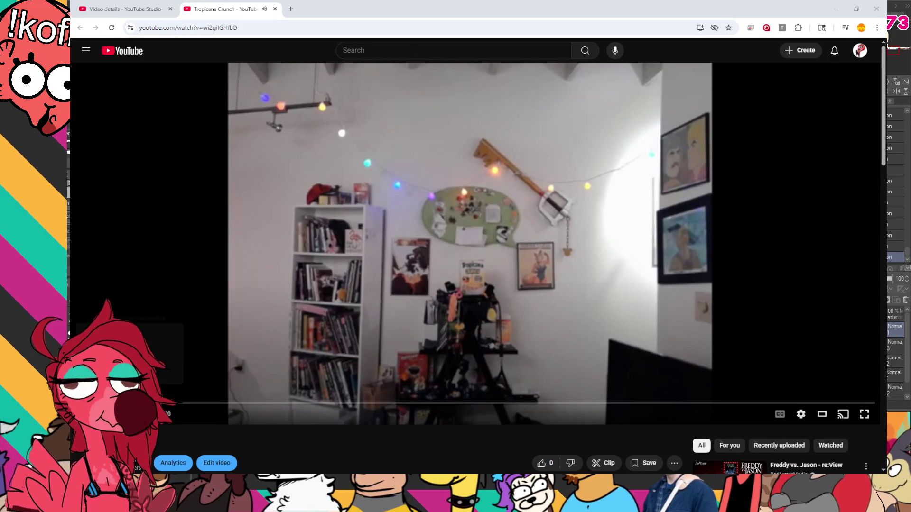
Seek the laundry video to about 2:00, pause, step back slightly and resume playback.
left_click_drag(129, 403, 130, 403)
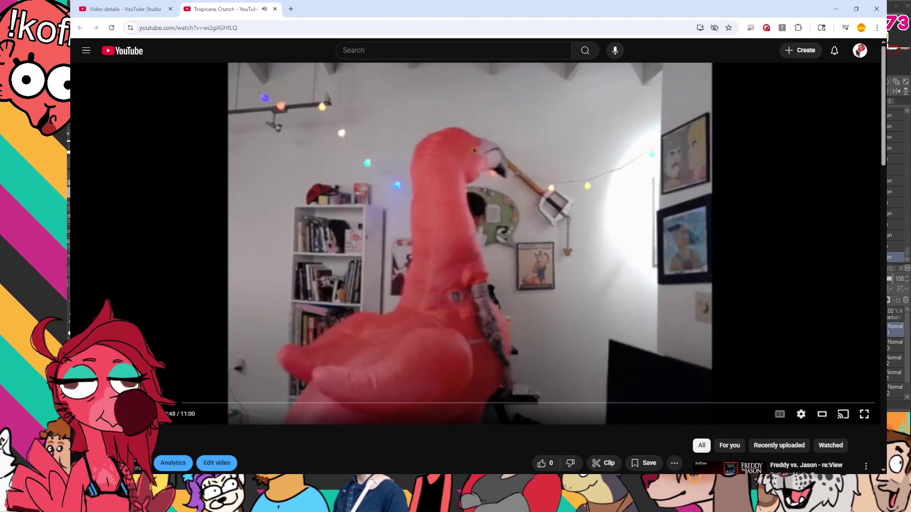
left_click(291, 404)
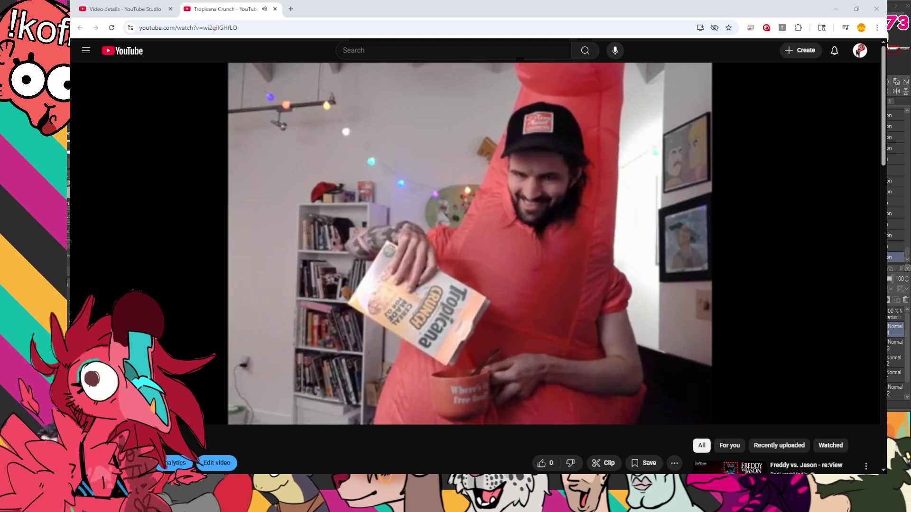
left_click(345, 384)
left_click(308, 404)
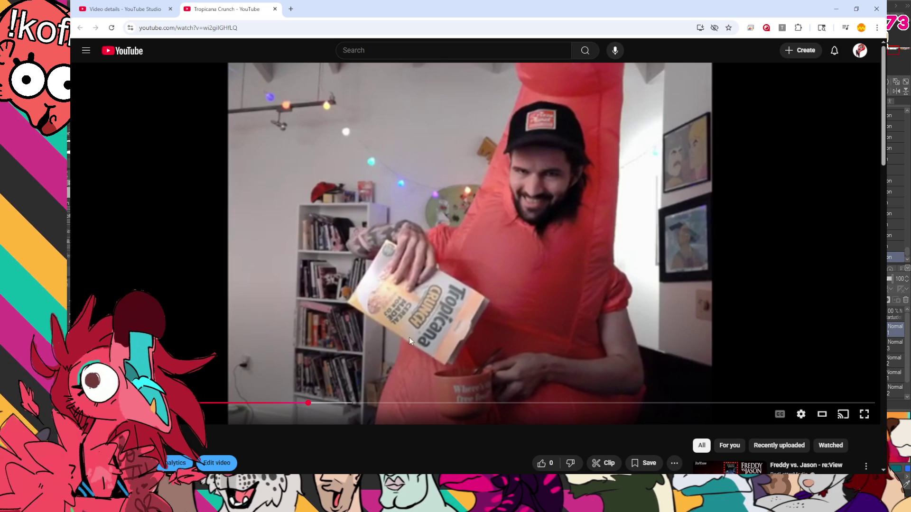
left_click(441, 326)
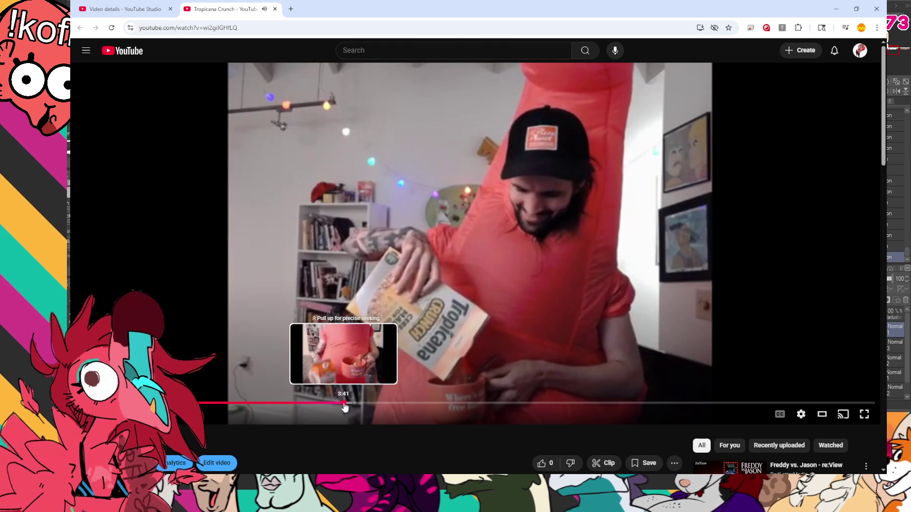
Skip ahead past the orange-juice scene, briefly check the banner, and return to the video.
left_click(347, 407)
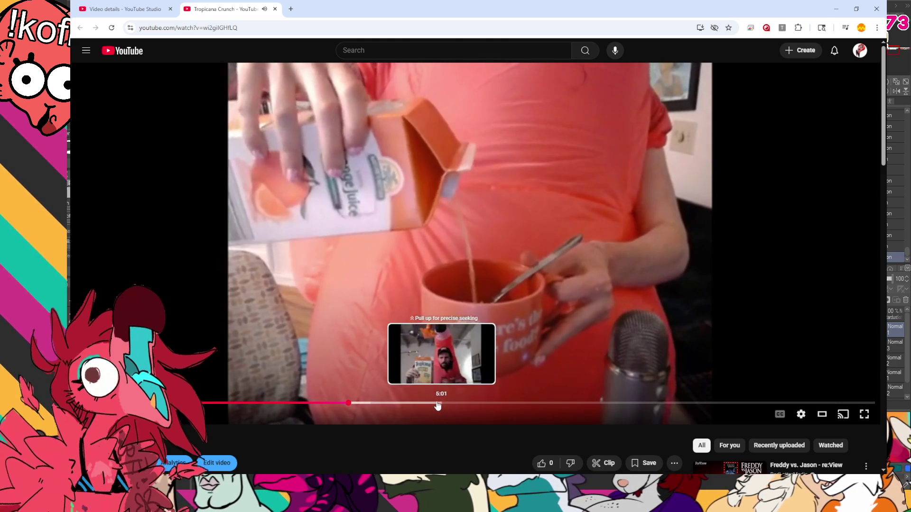
left_click(416, 405)
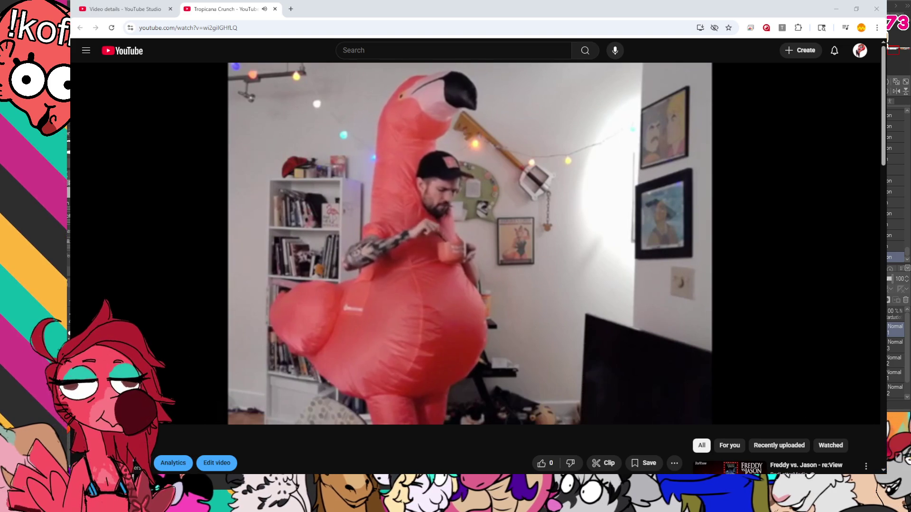
key("alt+Tab")
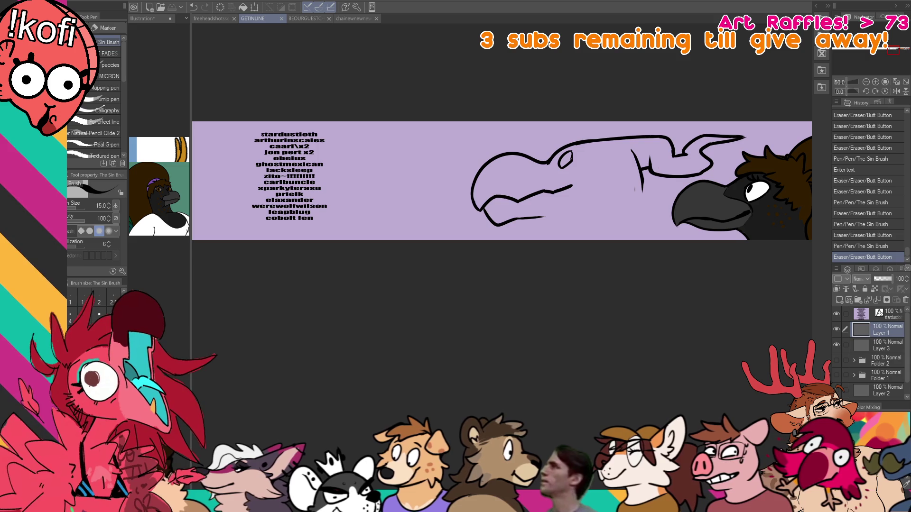
key("alt+Tab")
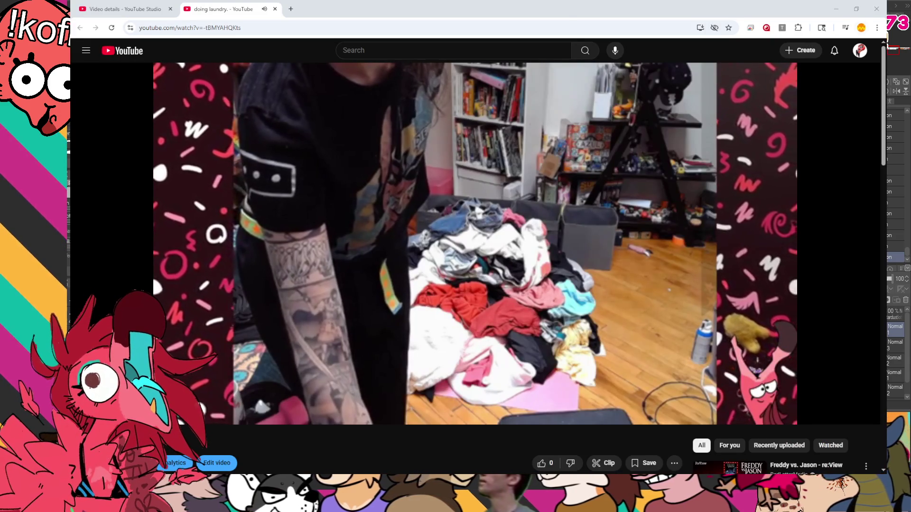
Seek the laundry video further ahead, play it briefly, pause, and return to the Clip Studio Paint banner.
left_click_drag(371, 403, 368, 403)
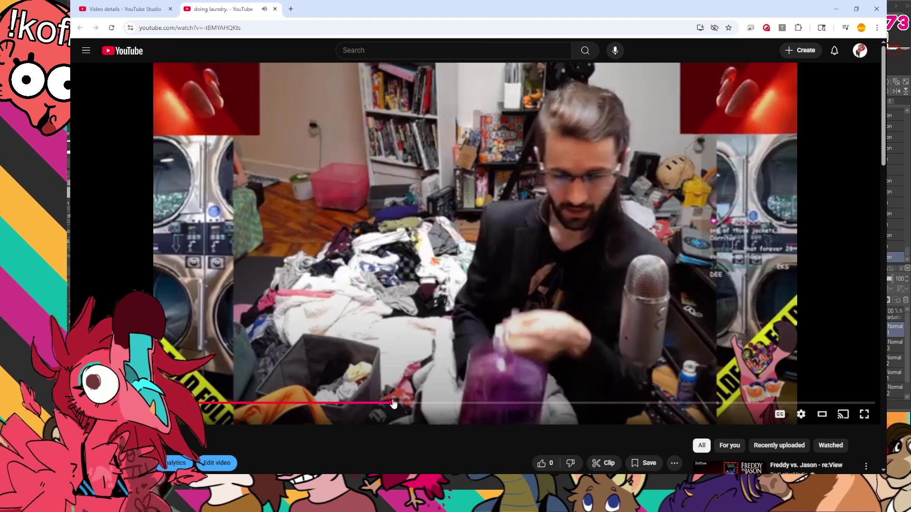
left_click(391, 403)
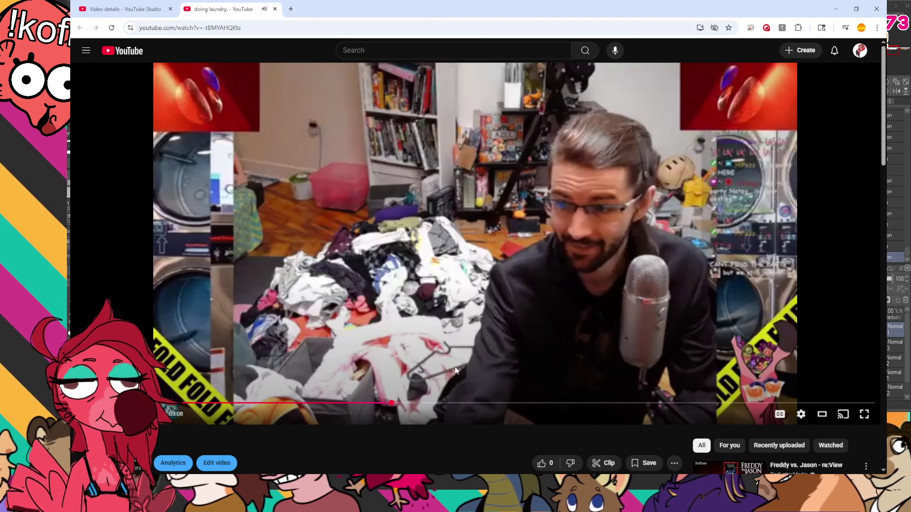
left_click_drag(457, 403, 497, 405)
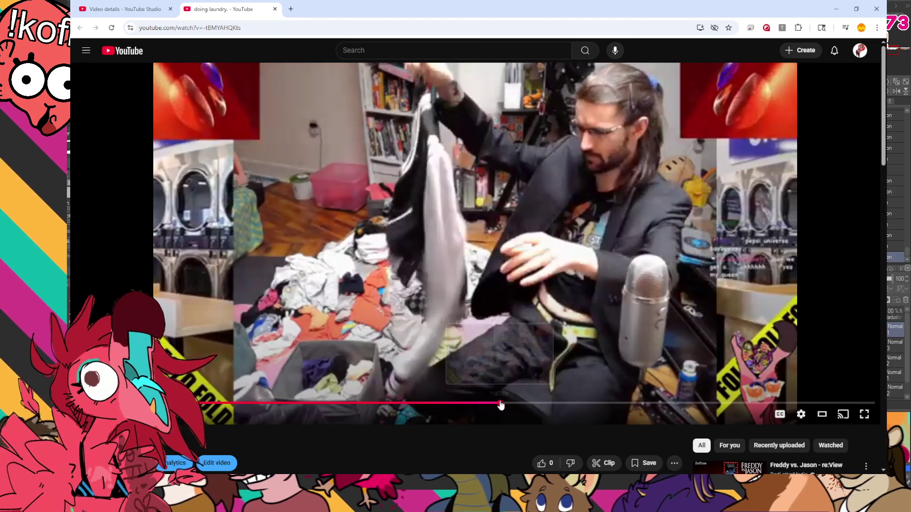
left_click(545, 403)
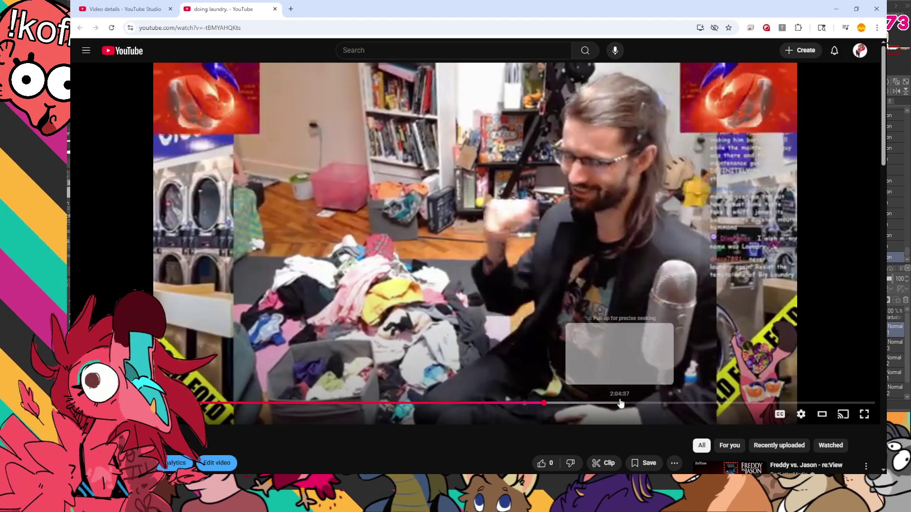
left_click(592, 284)
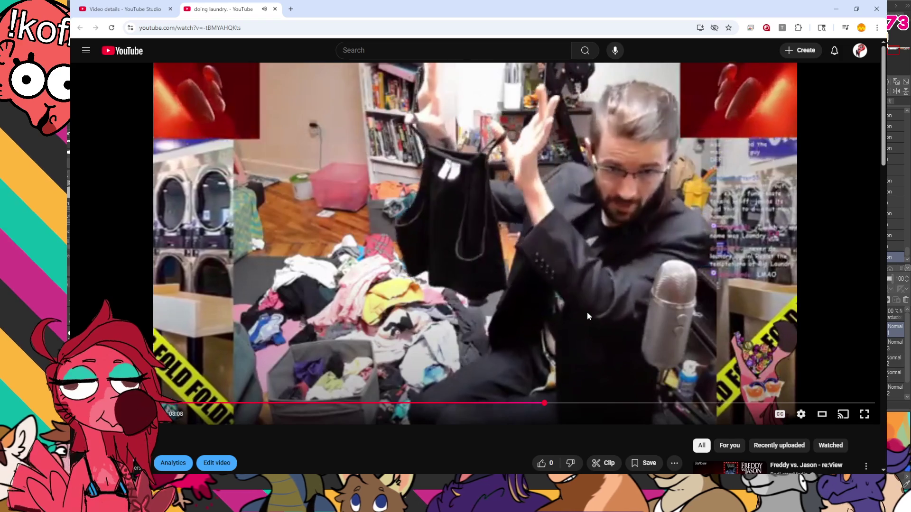
left_click(724, 190)
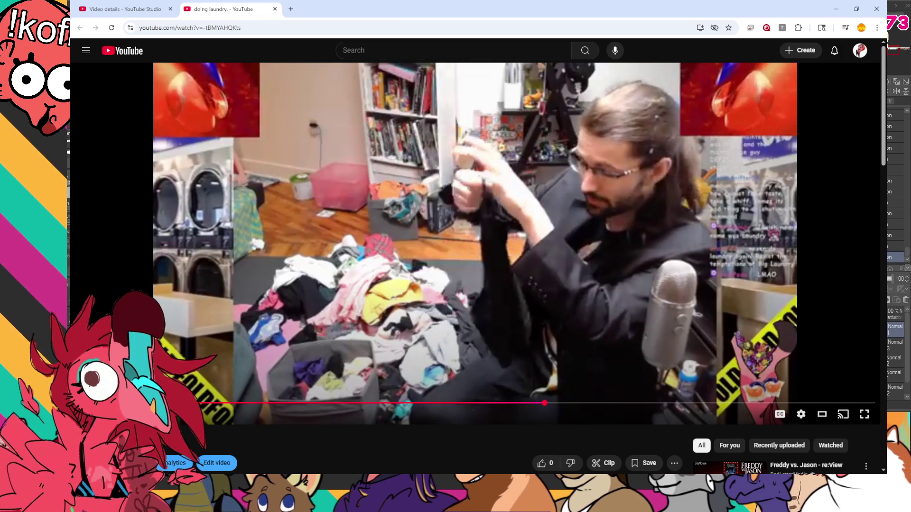
key("alt+Tab")
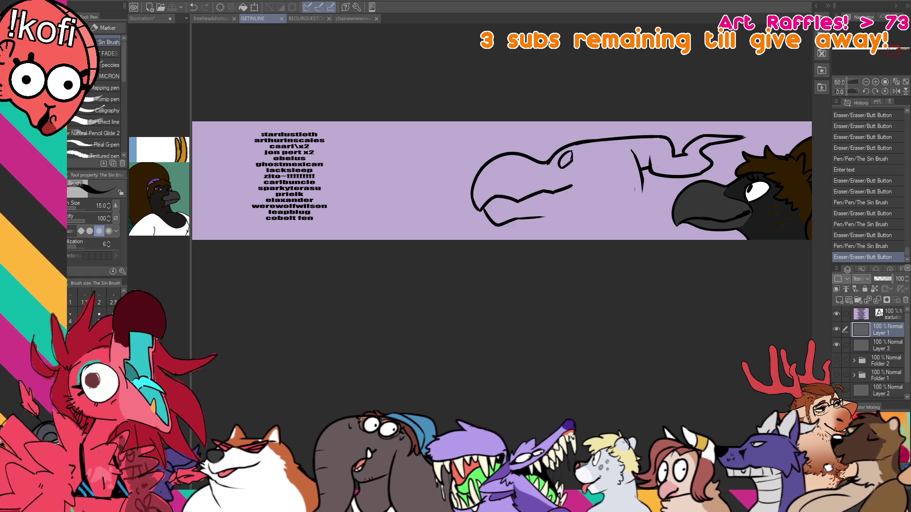
left_click(203, 21)
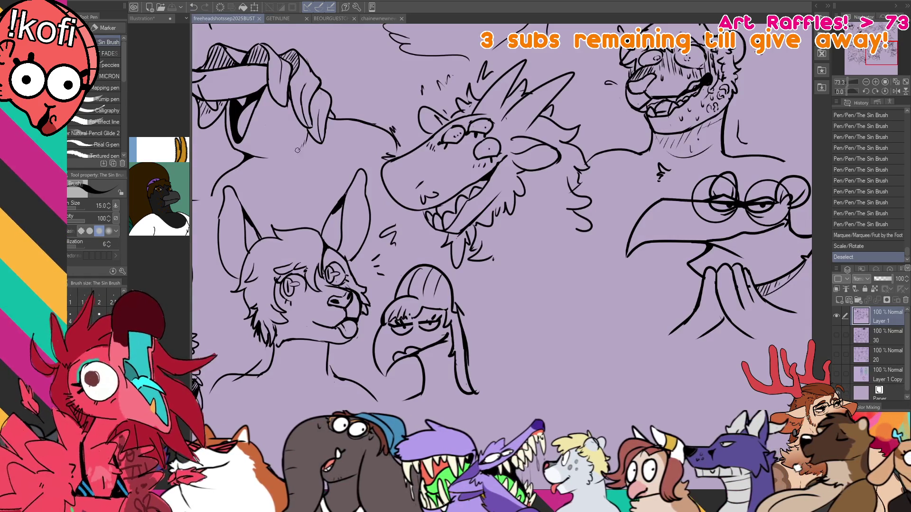
left_click_drag(407, 136, 575, 319)
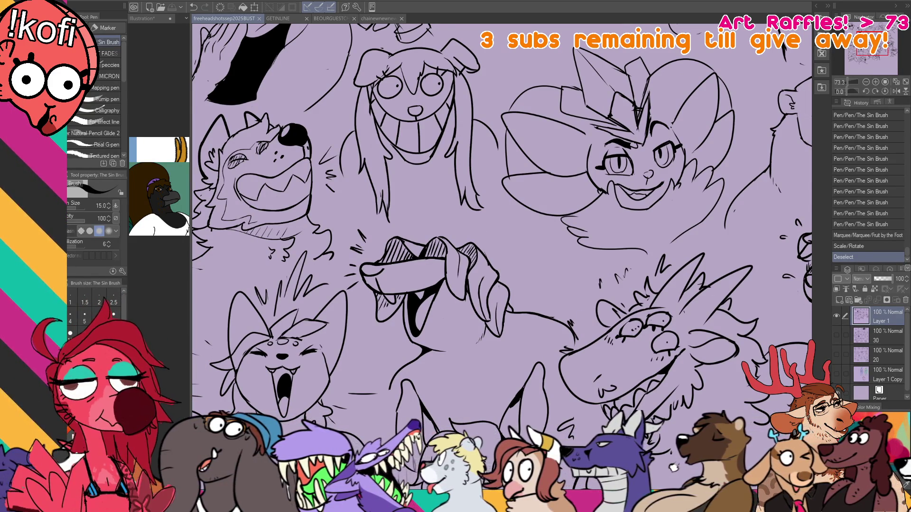
left_click(281, 18)
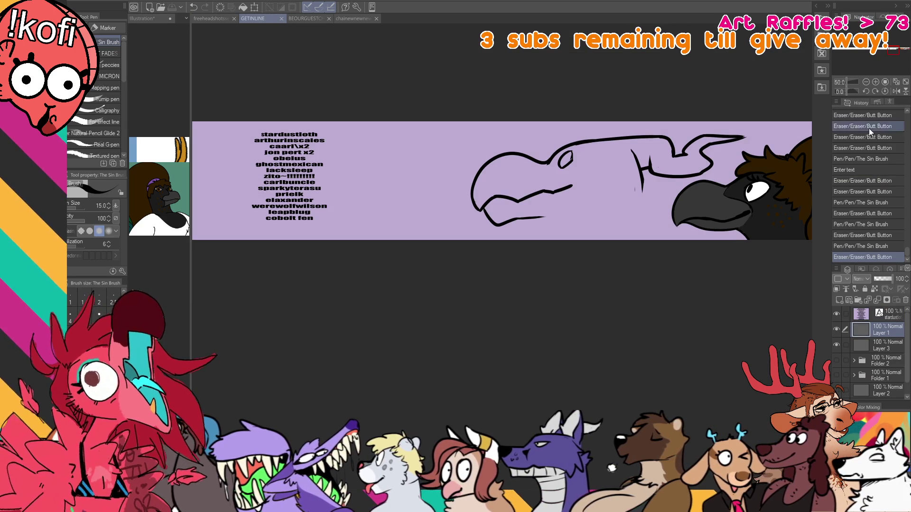
key("m")
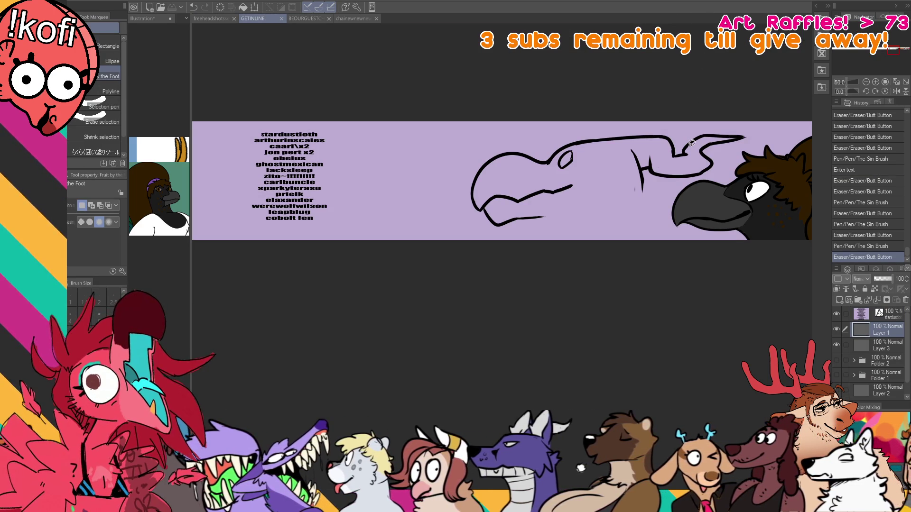
Lasso the outlined bird head, nudge it slightly left, and deselect it.
mouse_move(669, 187)
left_mouse_down()
mouse_move(741, 146)
mouse_move(747, 112)
mouse_move(484, 248)
mouse_move(631, 227)
mouse_move(641, 189)
left_mouse_up()
key("k")
key("p")
key("ctrl+d")
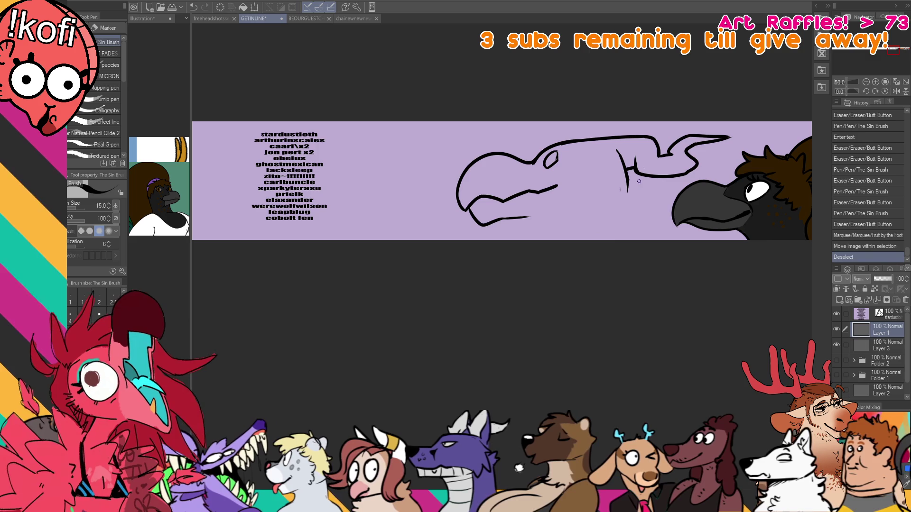
Extend the lower jaw and draw the neck line from the horn base to the banner's bottom edge.
left_click(519, 218)
key("ctrl+z")
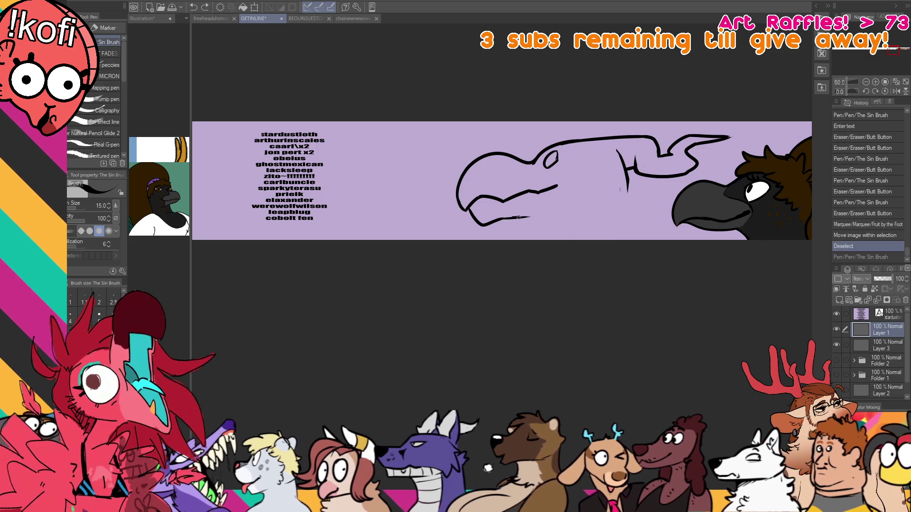
left_click_drag(524, 218, 556, 240)
left_click_drag(631, 171, 664, 222)
key("ctrl+z")
mouse_move(638, 189)
left_mouse_down()
mouse_move(620, 168)
mouse_move(662, 242)
left_mouse_up()
key("ctrl+z")
key("ctrl+z")
mouse_move(626, 170)
left_mouse_down()
mouse_move(664, 240)
mouse_move(656, 263)
mouse_move(634, 194)
mouse_move(674, 240)
left_mouse_up()
key("ctrl+z")
key("ctrl+z")
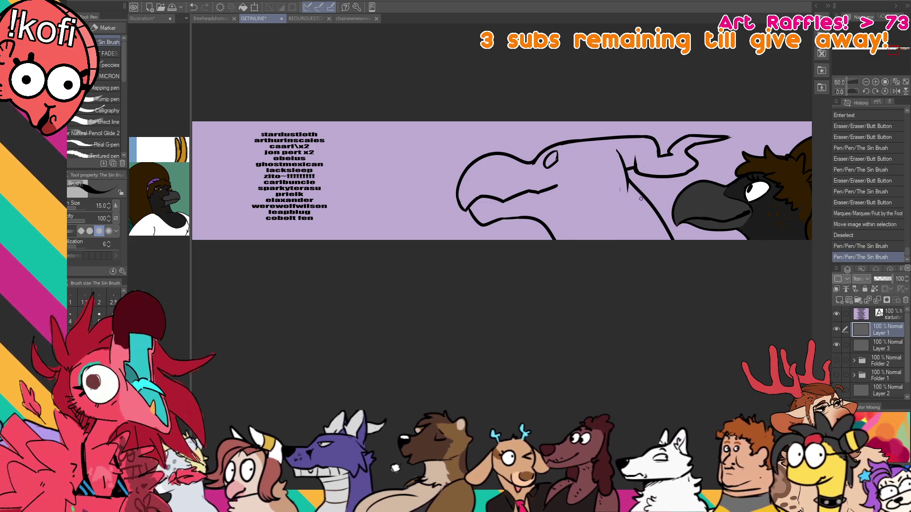
key("e")
key("p")
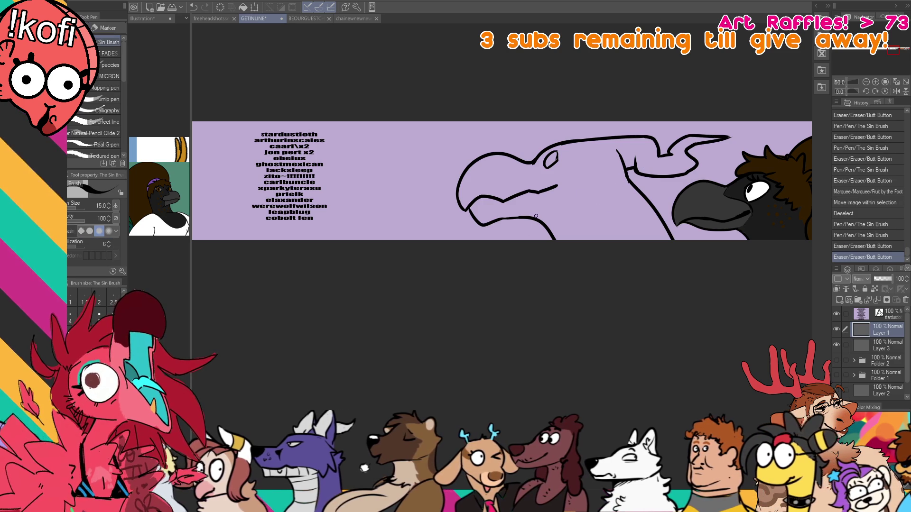
Rework the jaw stroke, erase overlapping jaw and neck bits, and redraw the horn-base curve further left.
left_click_drag(536, 208, 615, 204)
key("ctrl+z")
mouse_move(553, 207)
left_mouse_down()
mouse_move(597, 211)
mouse_move(620, 177)
left_mouse_up()
key("ctrl+z")
left_click_drag(676, 149, 682, 143)
key("e")
mouse_move(562, 205)
left_mouse_down()
mouse_move(577, 200)
mouse_move(593, 210)
left_mouse_up()
key("p")
key("ctrl+z")
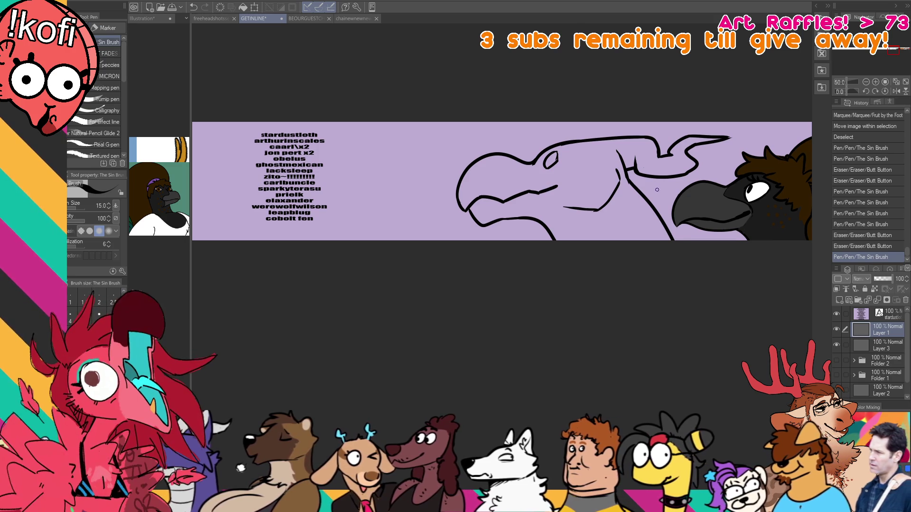
left_click_drag(676, 143, 657, 157)
left_click_drag(670, 200, 669, 184)
key("ctrl+z")
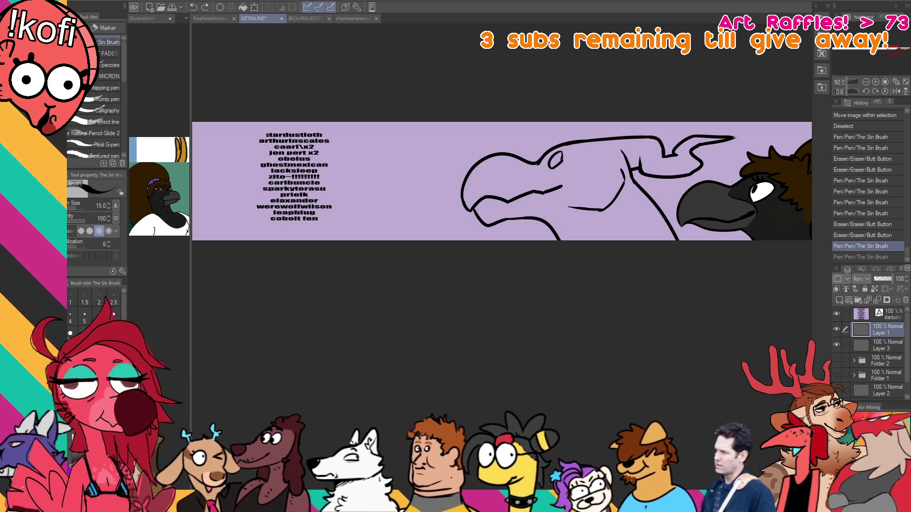
key("ctrl+Tab")
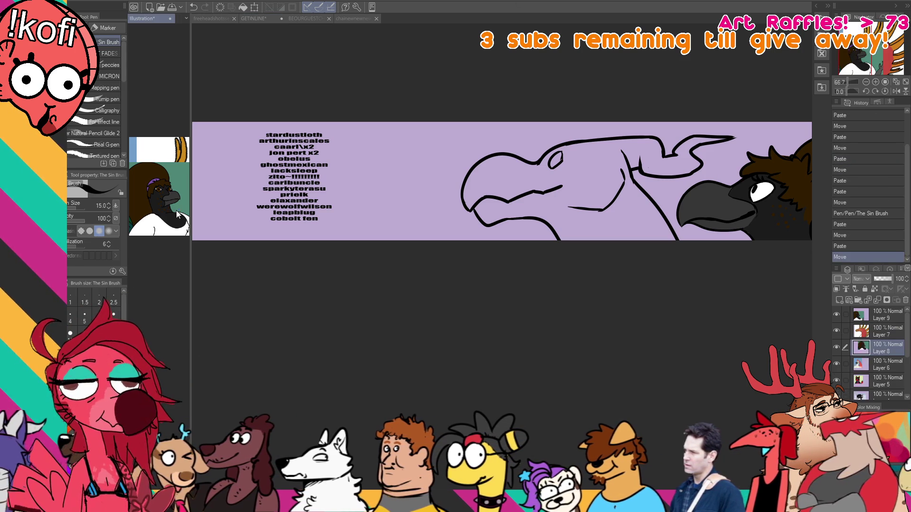
Paste the golden image as a new layer in the Illustration document and reposition it.
key("k")
left_click(875, 317)
key("ctrl+v")
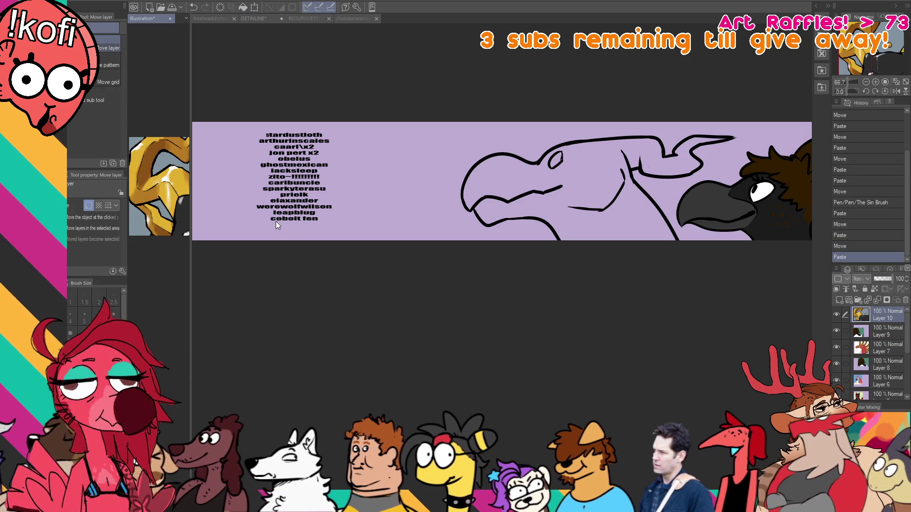
mouse_move(184, 208)
left_mouse_down()
mouse_move(155, 122)
mouse_move(152, 131)
left_mouse_up()
On the GETINLINE banner, ink the head-top and neck-jaw lines, then erase the crossing strokes.
key("ctrl+Tab")
key("p")
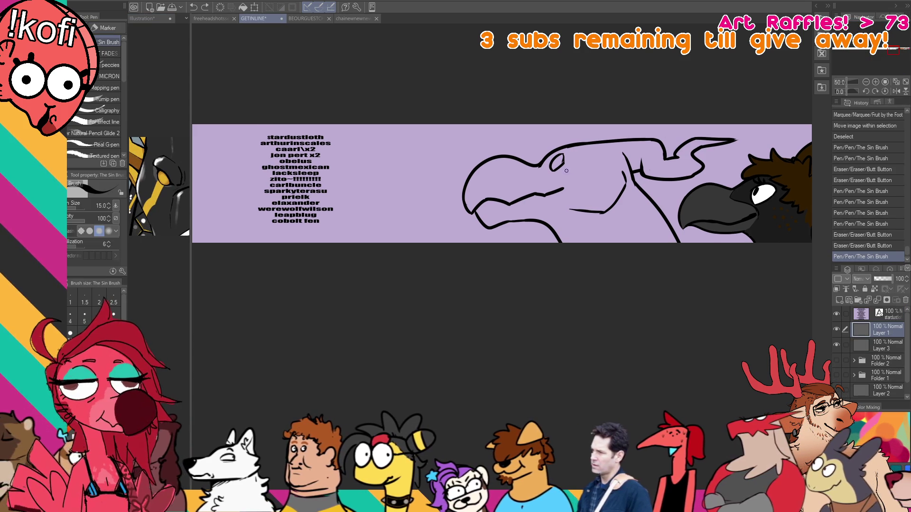
left_click_drag(547, 154, 580, 144)
key("e")
key("p")
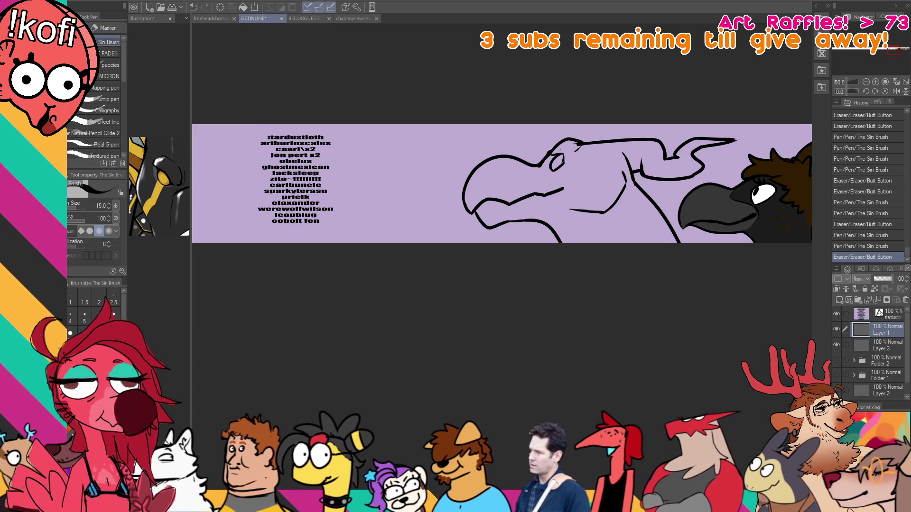
mouse_move(622, 176)
left_mouse_down()
mouse_move(676, 177)
mouse_move(654, 194)
mouse_move(676, 174)
mouse_move(649, 157)
left_mouse_up()
key("e")
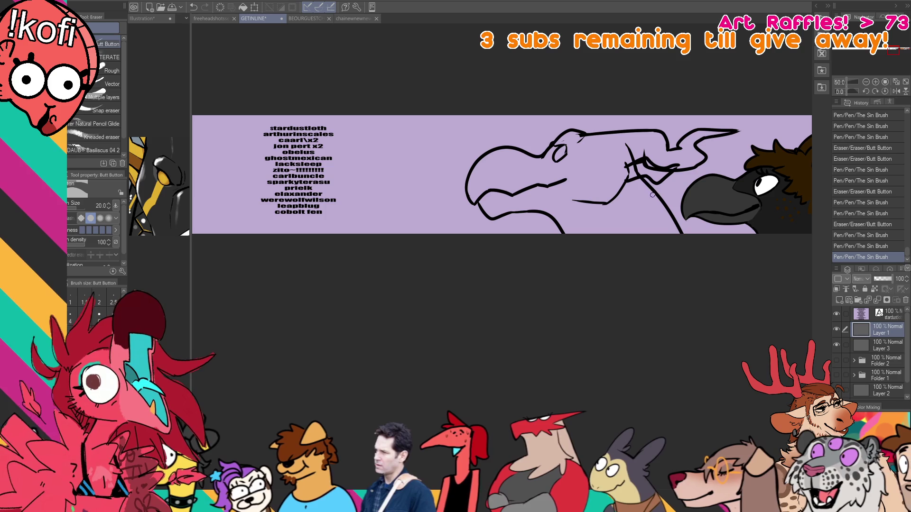
mouse_move(653, 171)
left_mouse_down()
mouse_move(639, 179)
mouse_move(632, 162)
left_mouse_up()
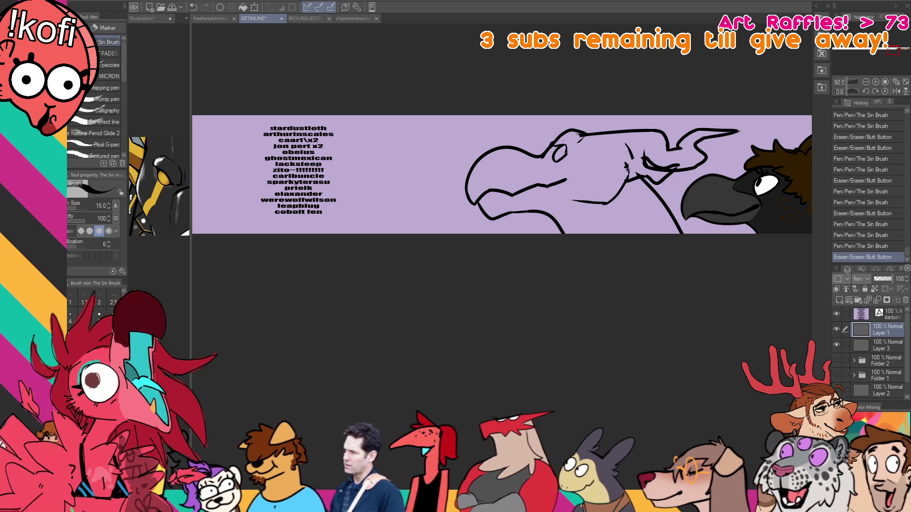
Draw a short connecting stroke across the bird's neck below the horn.
key("p")
left_click_drag(630, 174, 626, 164)
key("ctrl+z")
key("ctrl+y")
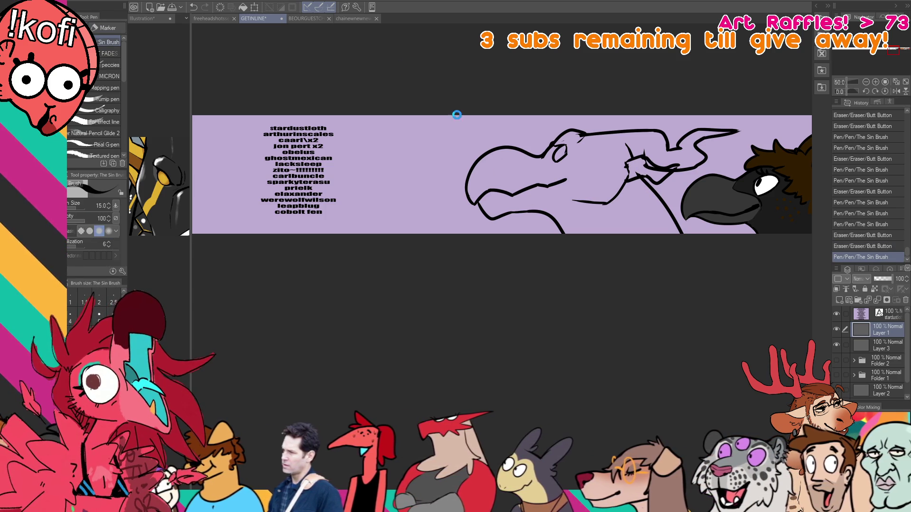
Browse the sketches on the free headshots sheet, then return to the GETINLINE banner.
left_click(212, 19)
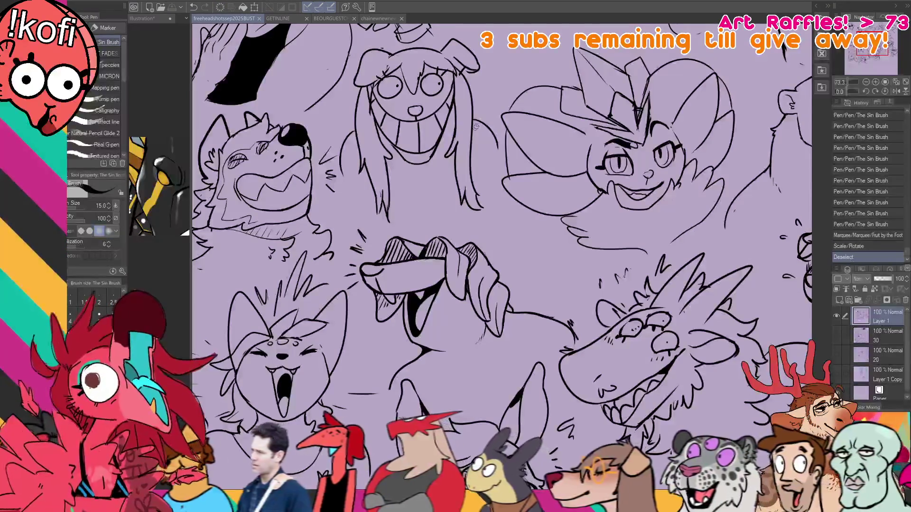
scroll(569, 97, "up", 10)
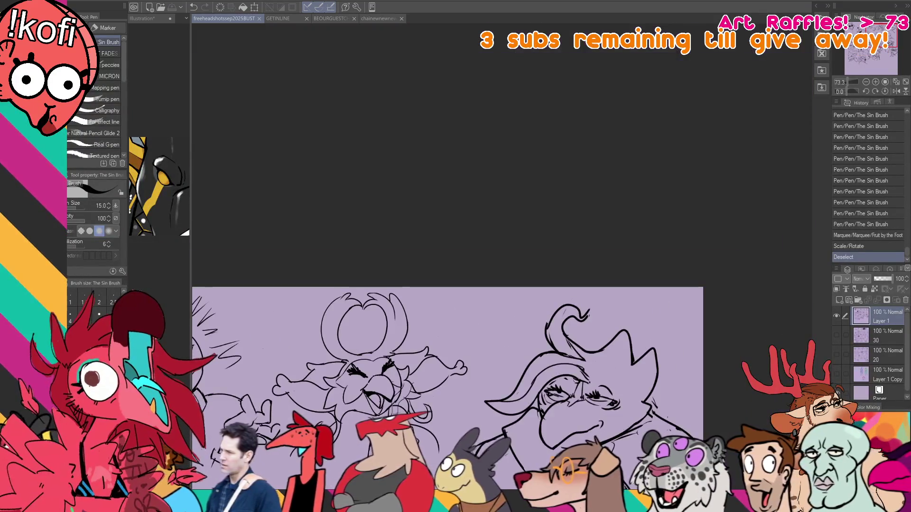
scroll(414, 407, "down", 9)
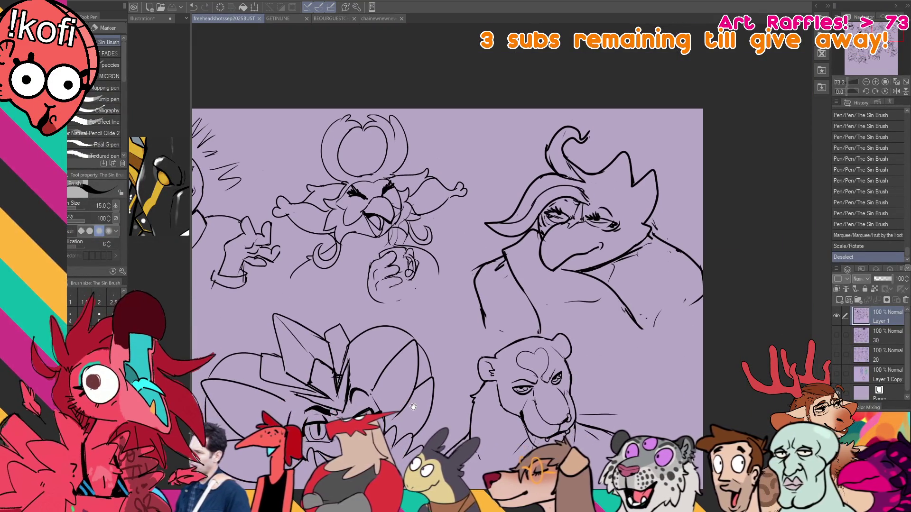
scroll(432, 416, "down", 3)
left_click_drag(497, 339, 560, 260)
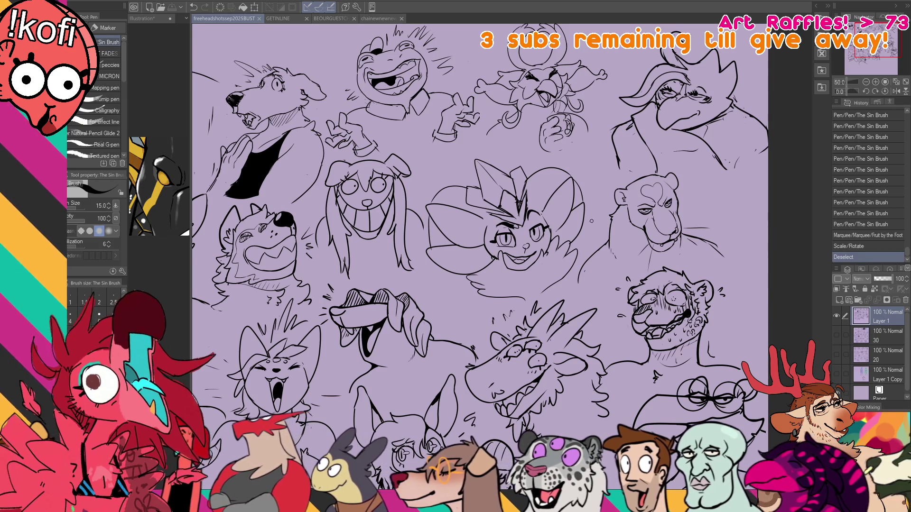
left_click(860, 48)
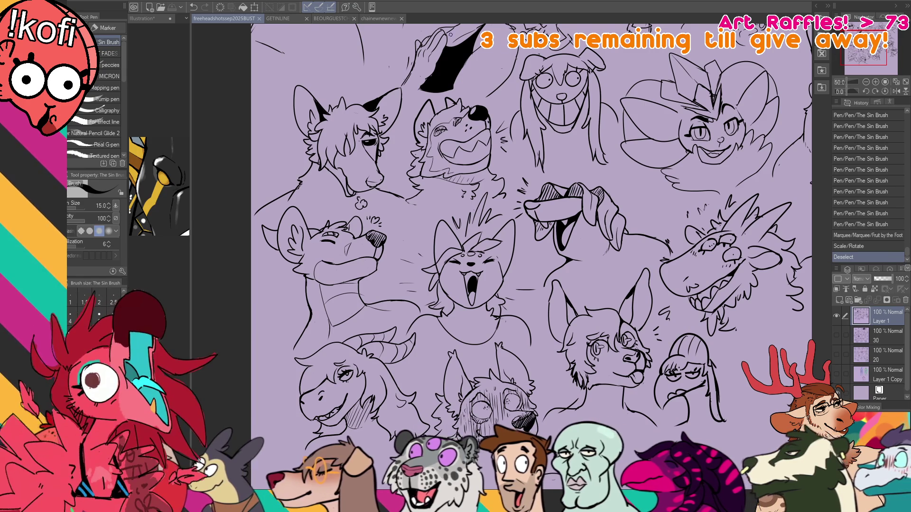
left_click(275, 19)
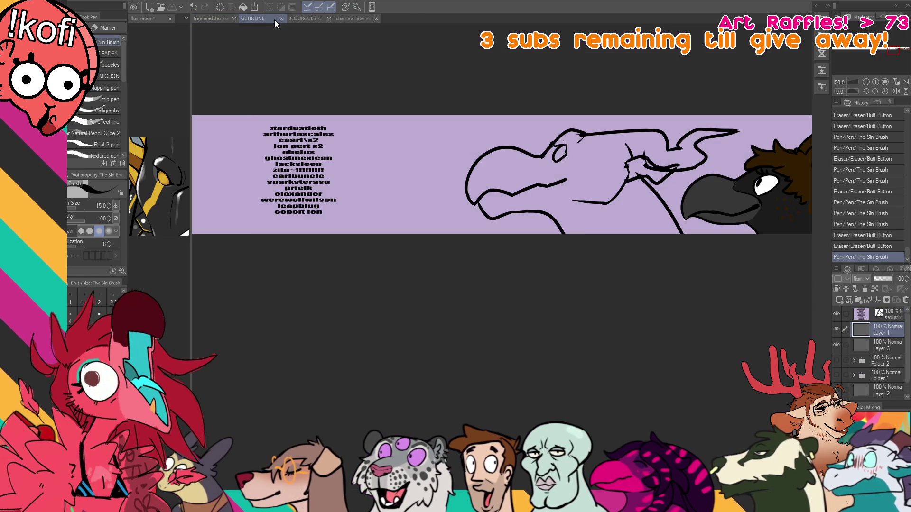
Lasso the horned head sketch and scale it down toward the black bird, then deselect.
left_click_drag(742, 129, 214, 143)
mouse_move(740, 157)
left_mouse_down()
mouse_move(441, 183)
mouse_move(742, 155)
left_mouse_up()
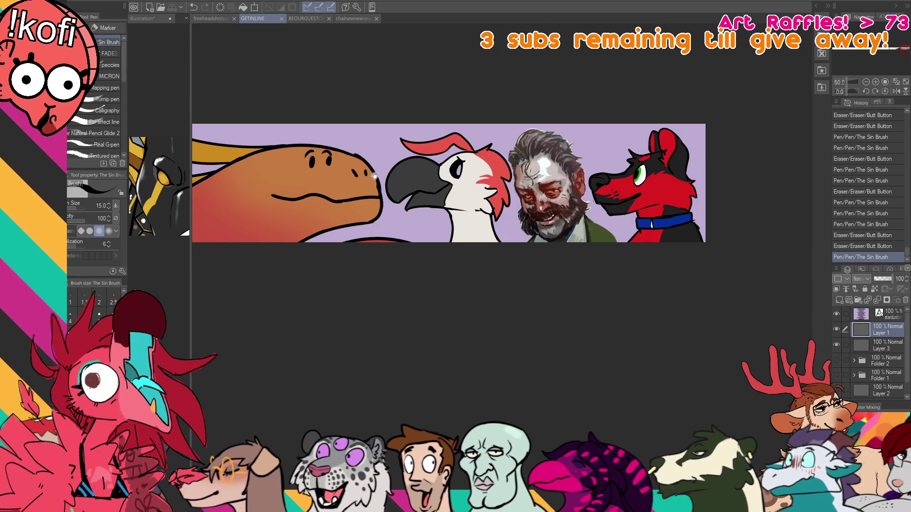
left_click_drag(375, 176, 613, 170)
left_click_drag(436, 157, 736, 156)
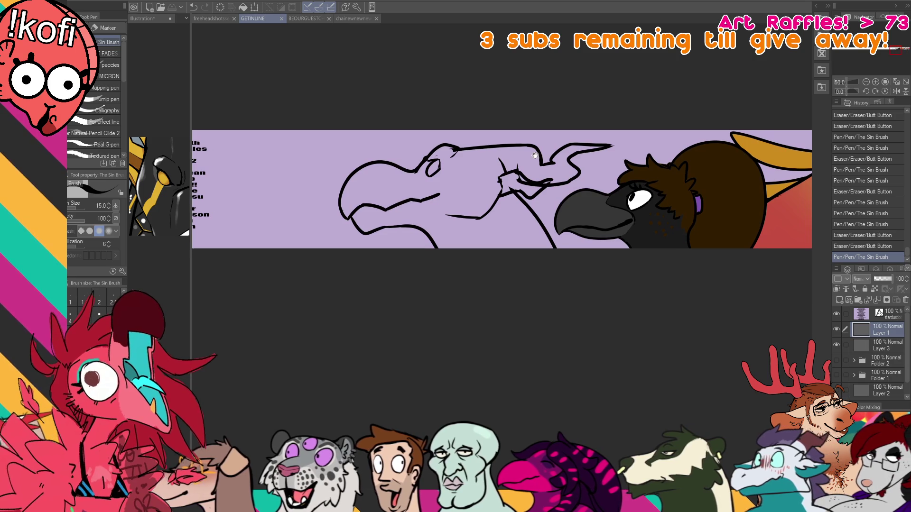
left_click_drag(535, 156, 679, 153)
key("m")
mouse_move(679, 205)
left_mouse_down()
mouse_move(749, 132)
mouse_move(463, 246)
mouse_move(707, 263)
mouse_move(687, 241)
left_mouse_up()
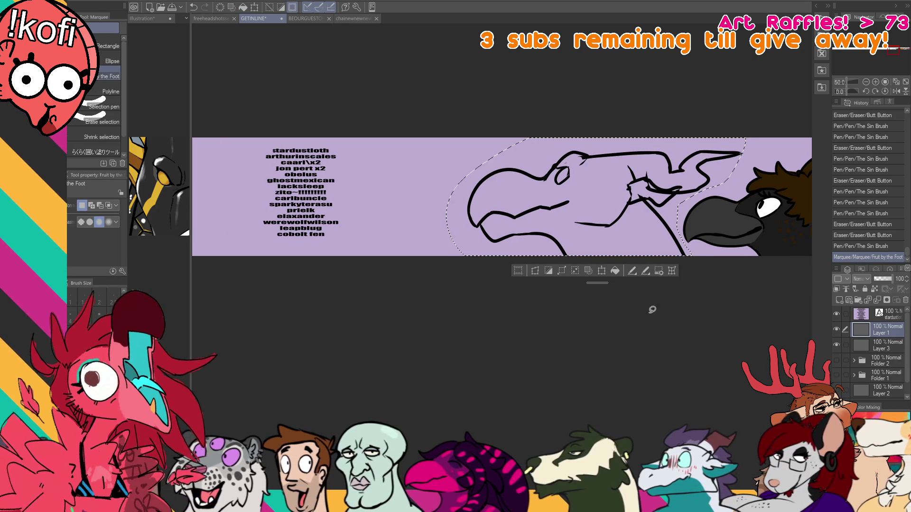
left_click(602, 270)
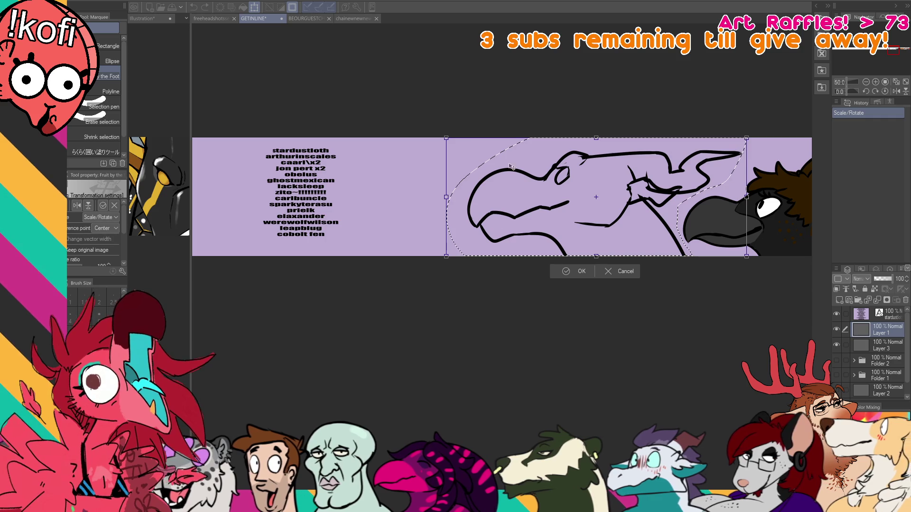
left_click_drag(446, 138, 473, 148)
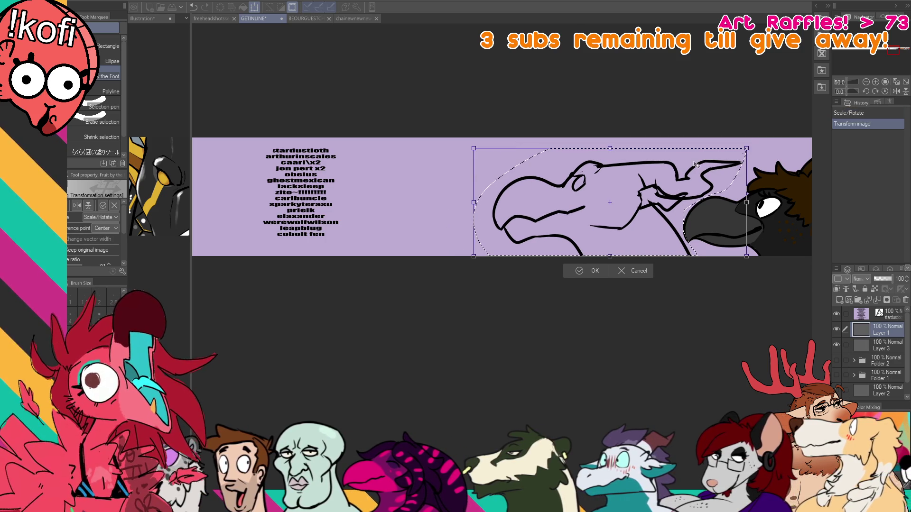
key("Return")
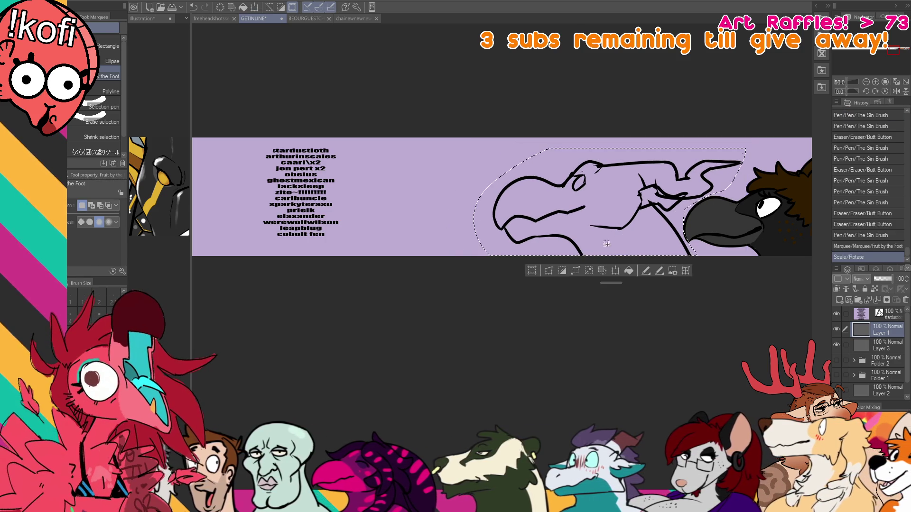
key("ctrl+d")
Redraw the lower jaw of the shrunken head with short pen strokes.
key("p")
mouse_move(575, 231)
left_mouse_down()
mouse_move(534, 235)
mouse_move(572, 229)
left_mouse_up()
key("ctrl+z")
key("ctrl+z")
left_click_drag(650, 192, 667, 186)
mouse_move(583, 222)
left_mouse_down()
mouse_move(559, 228)
mouse_move(597, 214)
left_mouse_up()
key("ctrl+z")
key("ctrl+z")
key("ctrl+z")
key("ctrl+z")
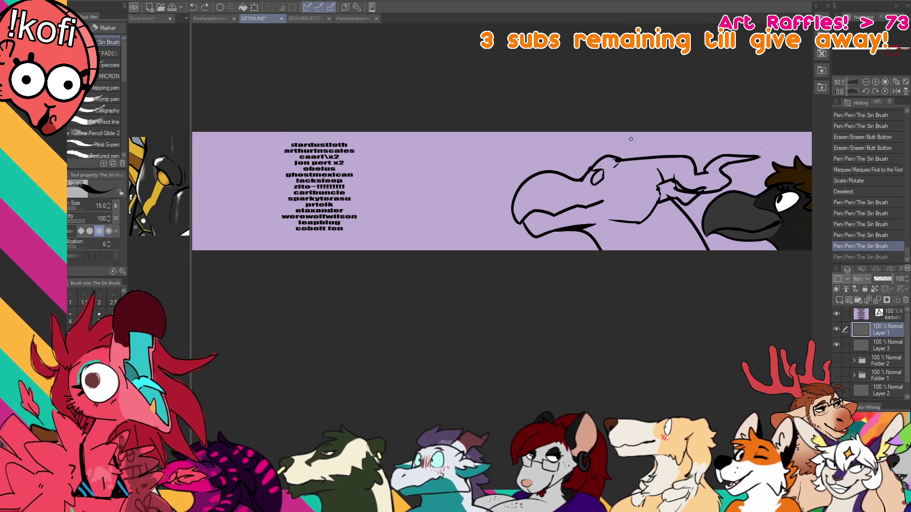
Thicken the horned head's lower jaw line.
left_click_drag(628, 183, 630, 185)
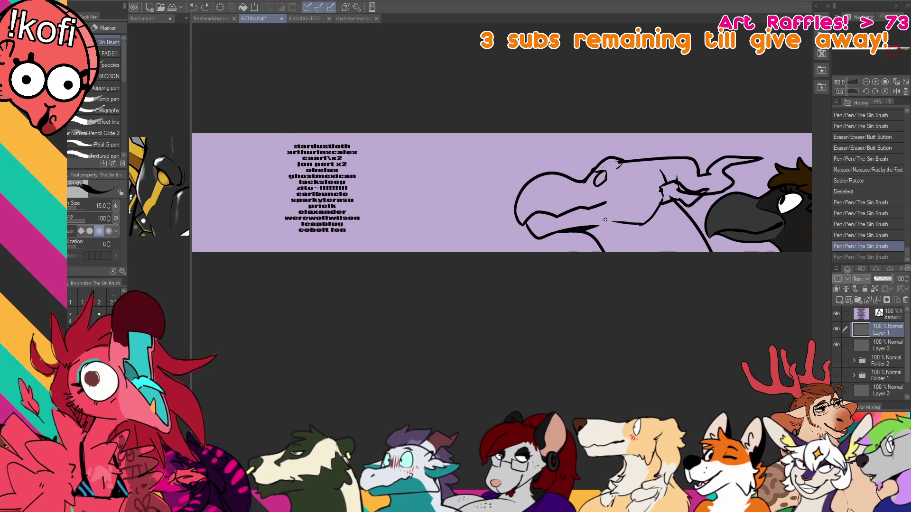
left_click_drag(552, 232, 597, 226)
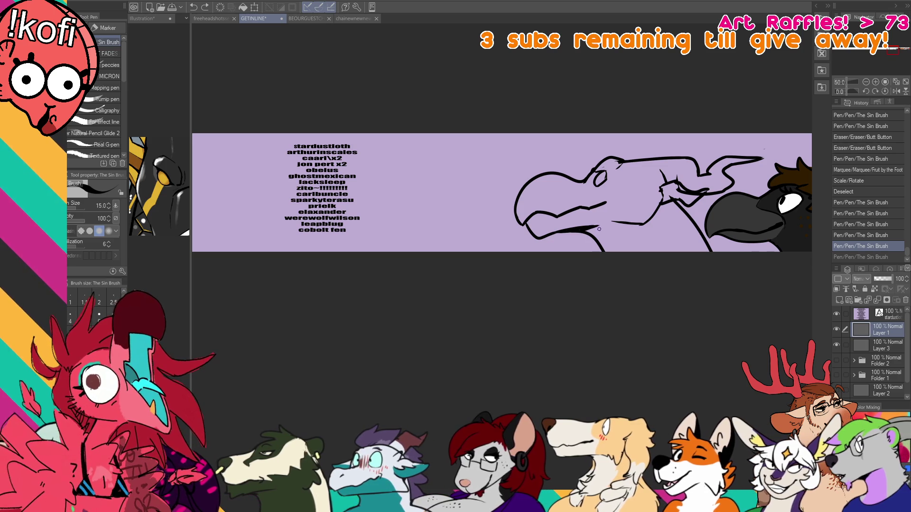
left_click_drag(629, 162, 643, 173)
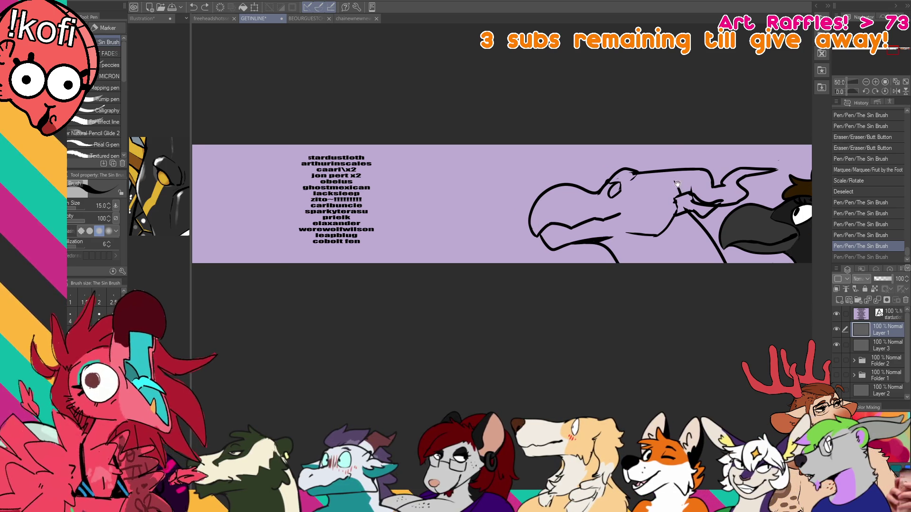
Add small curls at the tips of both horns.
key("e")
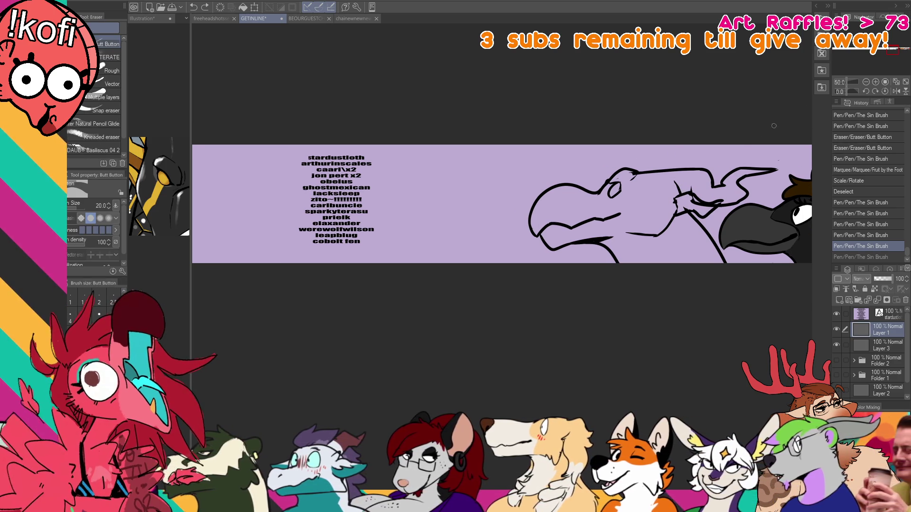
key("p")
mouse_move(740, 167)
left_mouse_down()
mouse_move(749, 162)
mouse_move(702, 163)
left_mouse_up()
key("ctrl+z")
key("ctrl+z")
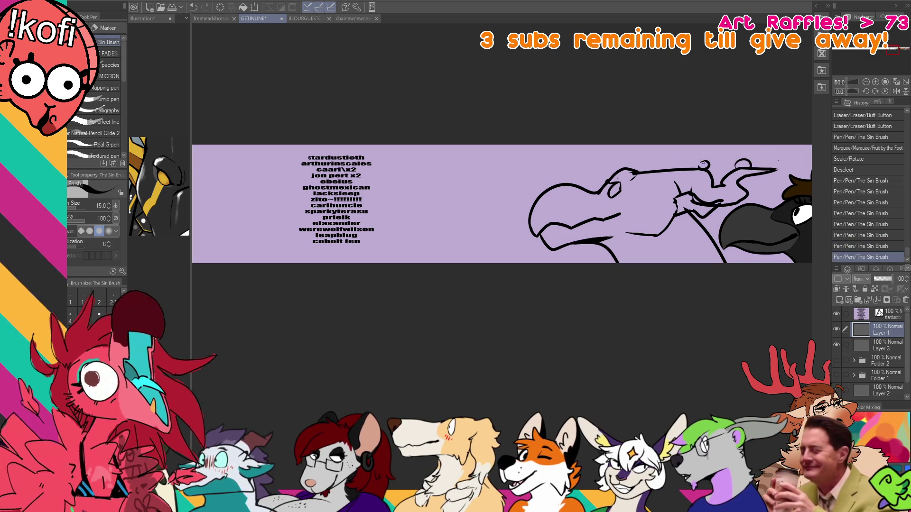
key("e")
left_click_drag(627, 177, 635, 175)
key("p")
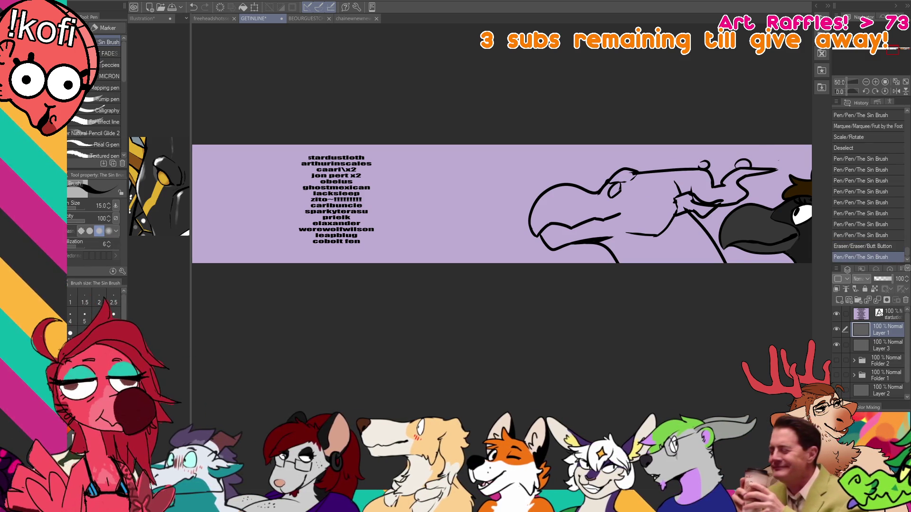
Clean up the head outline, redraw the beak, and add a nostril near the beak tip.
key("e")
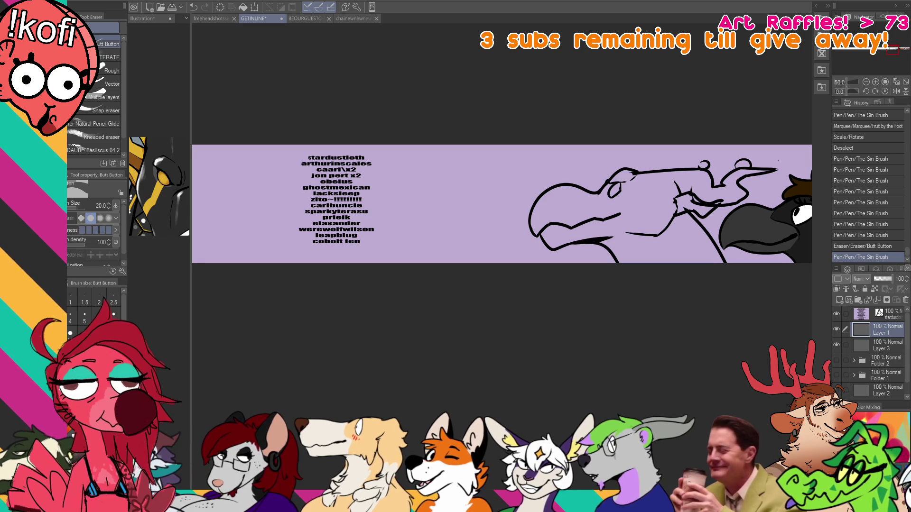
mouse_move(555, 183)
left_mouse_down()
mouse_move(595, 192)
mouse_move(659, 160)
left_mouse_up()
key("p")
key("e")
key("p")
key("e")
key("p")
key("e")
key("p")
left_click_drag(547, 201, 555, 199)
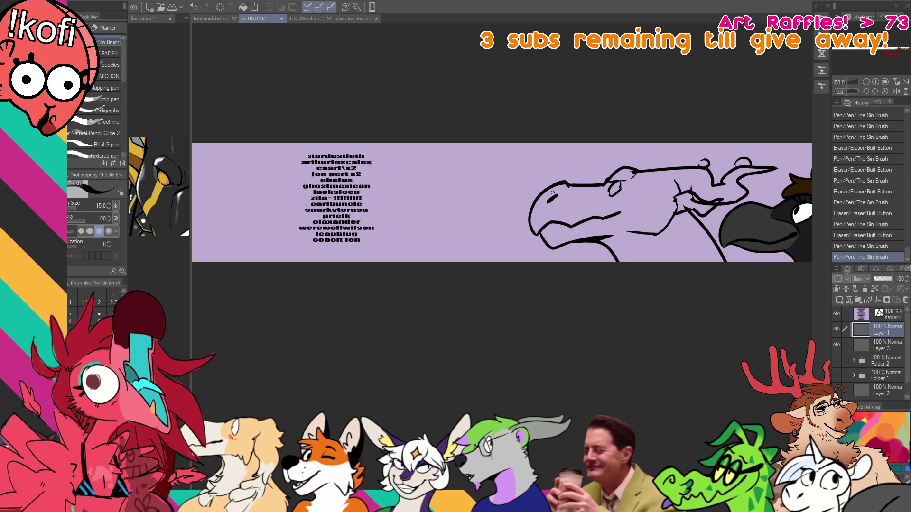
left_click_drag(689, 161, 651, 153)
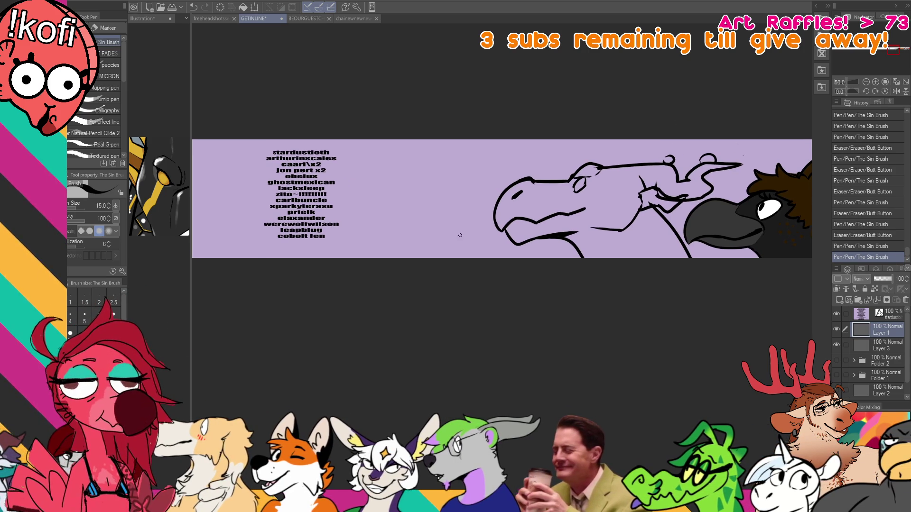
Fill the horned head with dark grey using the fill tool.
key("ctrl+Tab")
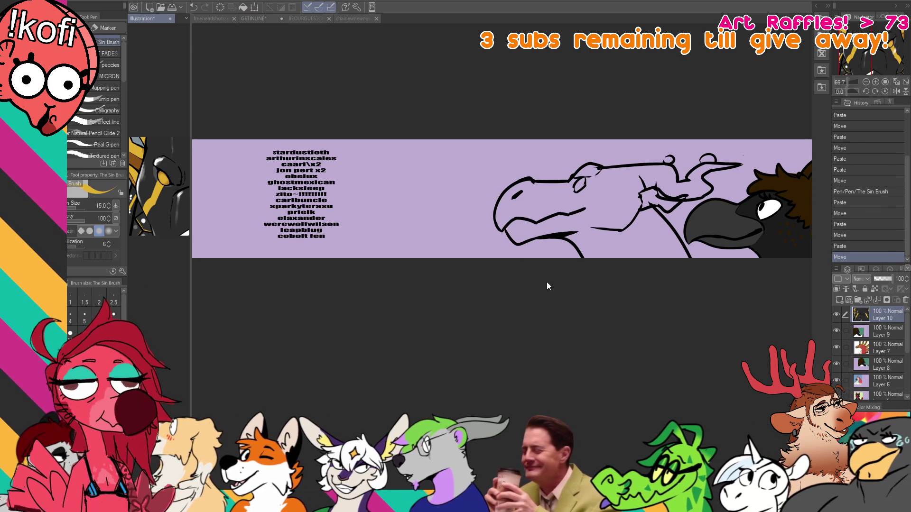
key("ctrl+Tab")
key("g")
key("g")
left_click(642, 231)
Refill the head dark grey and fill the neck area yellow, touching it up with the pen.
left_click(642, 231)
key("ctrl+z")
key("ctrl+z")
key("ctrl+y")
key("ctrl+y")
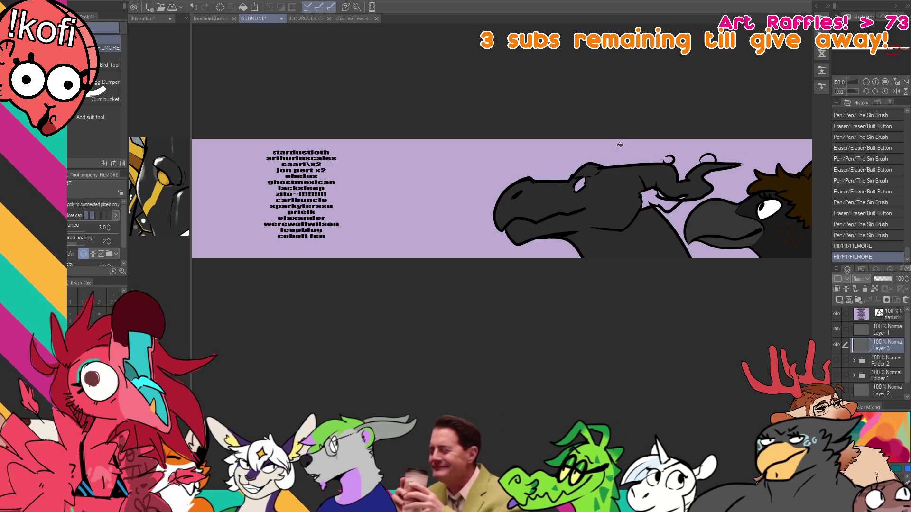
key("p")
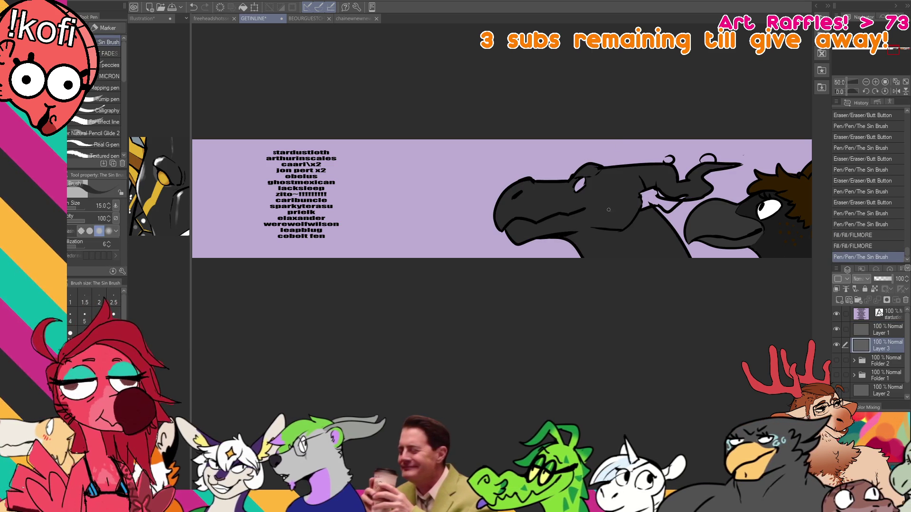
left_click(711, 174)
key("g")
left_click(668, 206)
key("p")
left_click(700, 188)
left_click(701, 188)
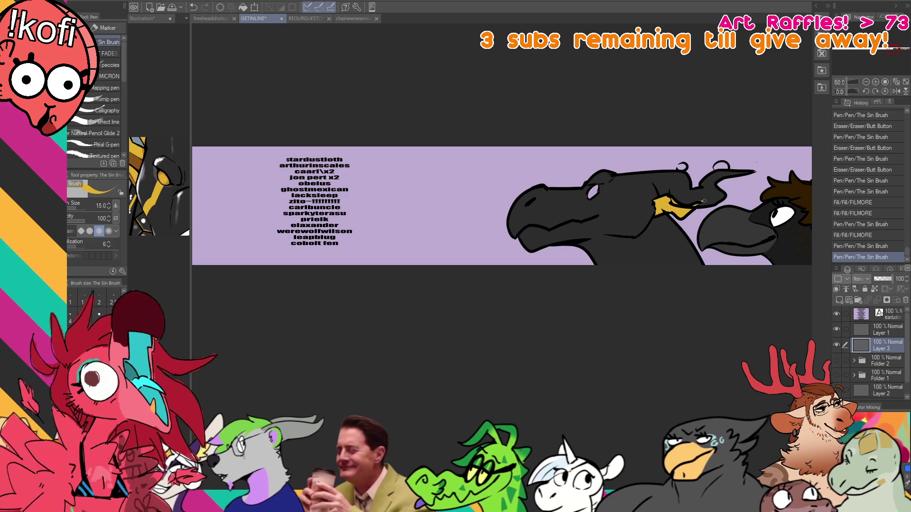
Erase stray yellow bits from around the neck on the line art layer.
key("alt+bracketright")
key("e")
left_click(669, 203)
left_click(674, 207)
left_click(679, 209)
left_click(696, 205)
left_click(689, 209)
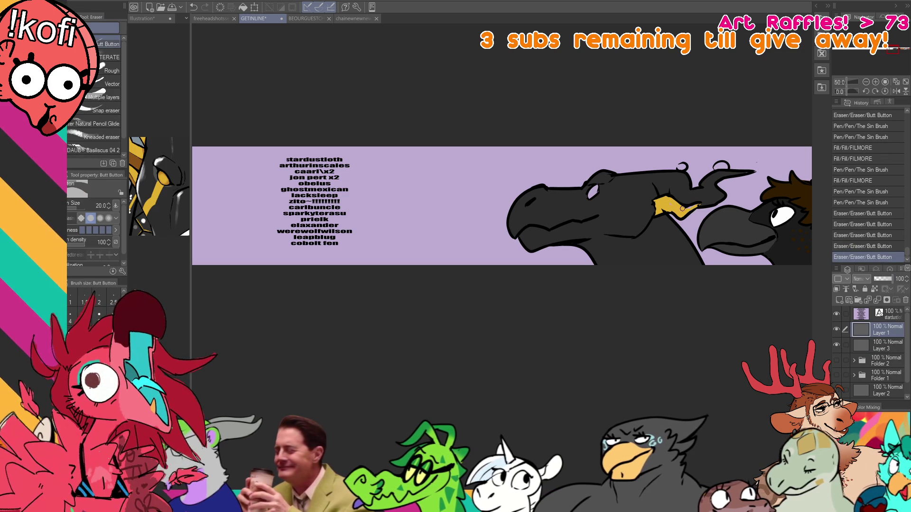
key("ctrl+z")
left_click_drag(699, 176, 692, 210)
key("p")
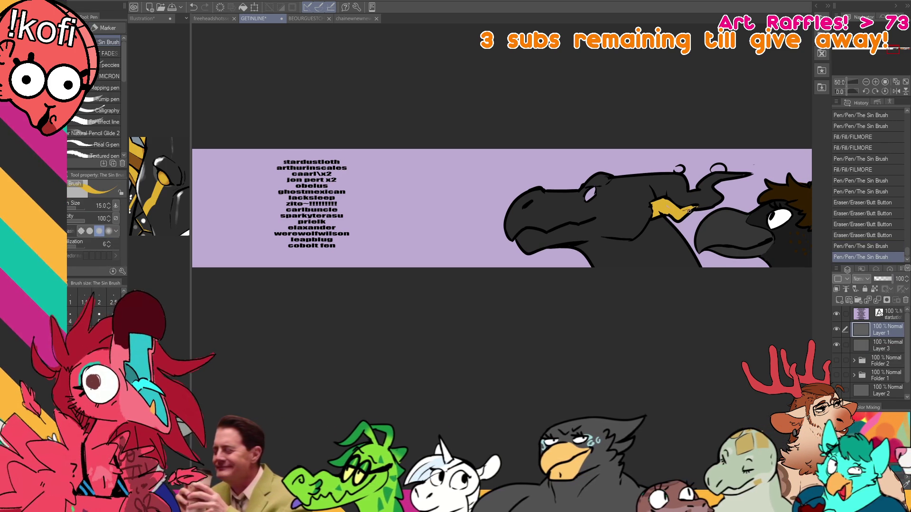
key("ctrl+z")
Draw a dark line across the neck on the line art layer.
left_click(884, 348)
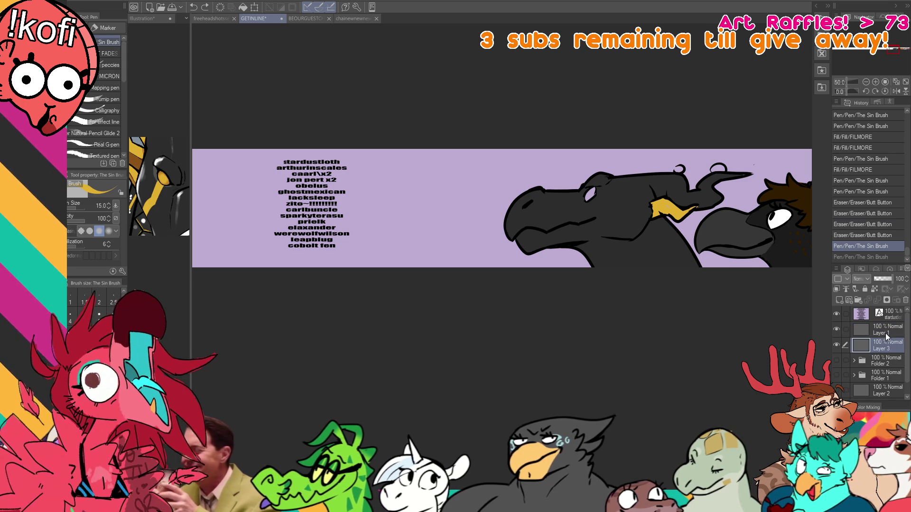
left_click(886, 334)
left_click_drag(650, 219, 668, 239)
left_click(681, 222)
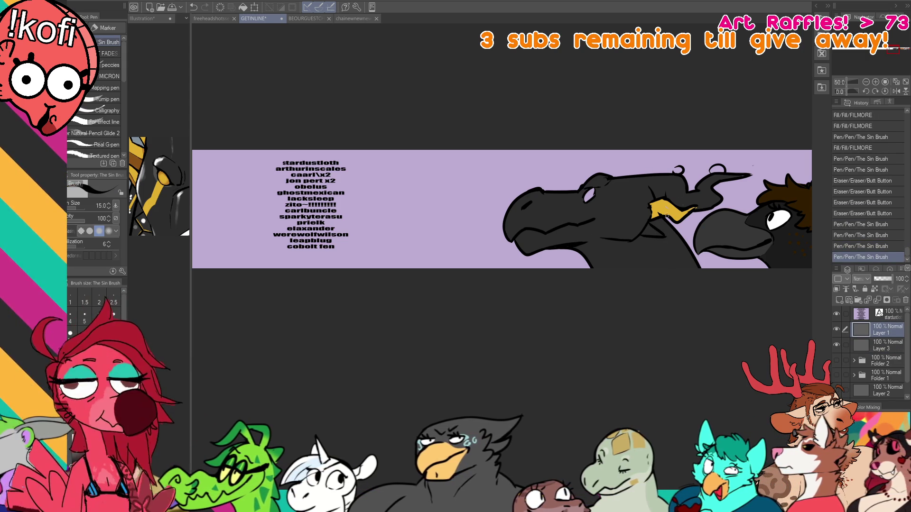
Pick the gold colour and fill the horn sections gold on the colour layer.
left_click(884, 345)
left_click(659, 206, "alt")
left_click_drag(660, 206, 667, 205)
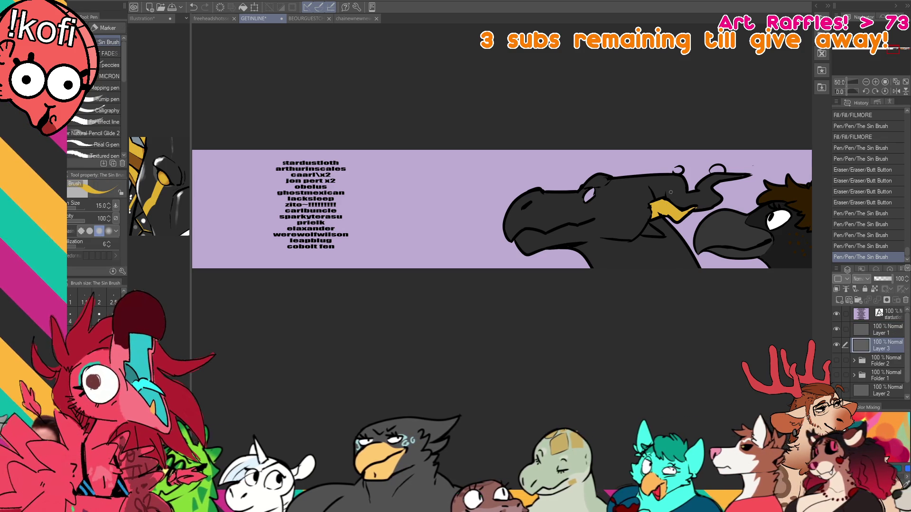
left_click(651, 186)
key("g")
left_click(659, 201)
left_click(721, 183)
key("p")
left_click(683, 156)
Touch up the gold horn tips, undoing a stray gold fill on the head.
key("g")
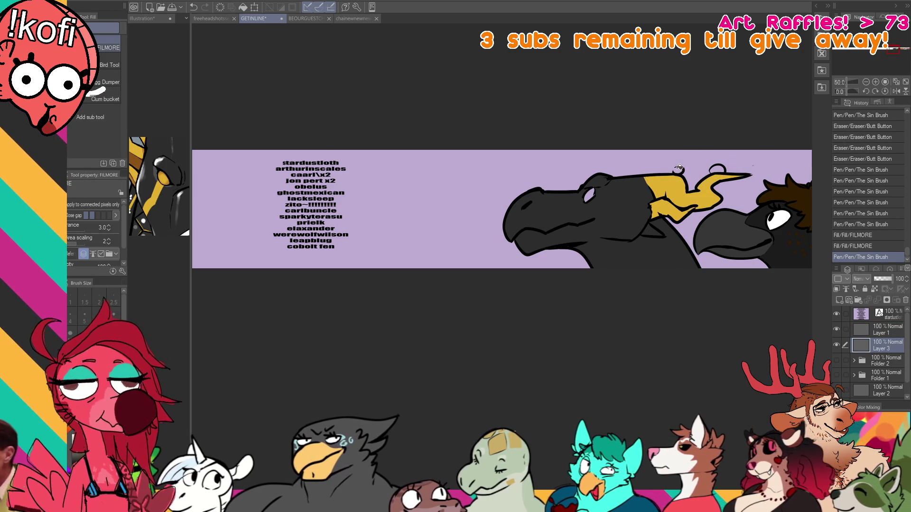
left_click(679, 168)
key("ctrl+z")
key("p")
left_click(678, 170)
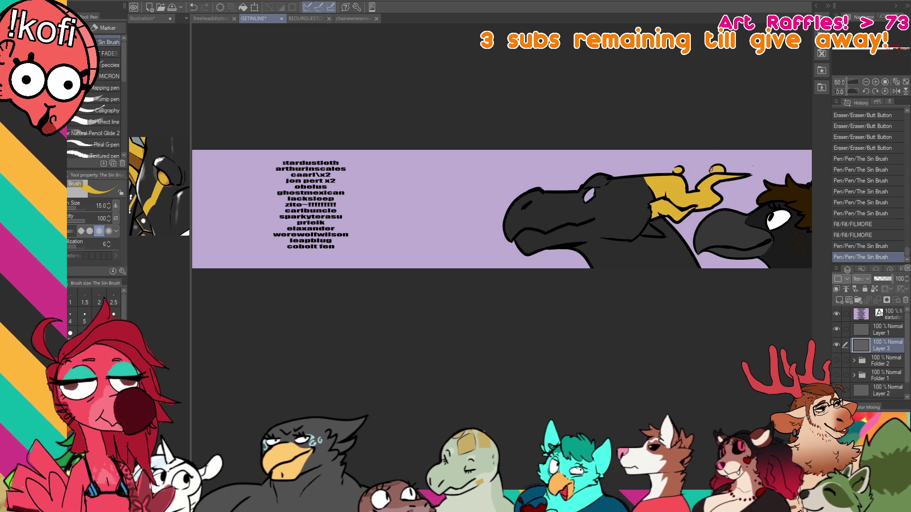
left_click(719, 169)
Fill the eye gold and paint a full gold band down the neck.
left_click(588, 195)
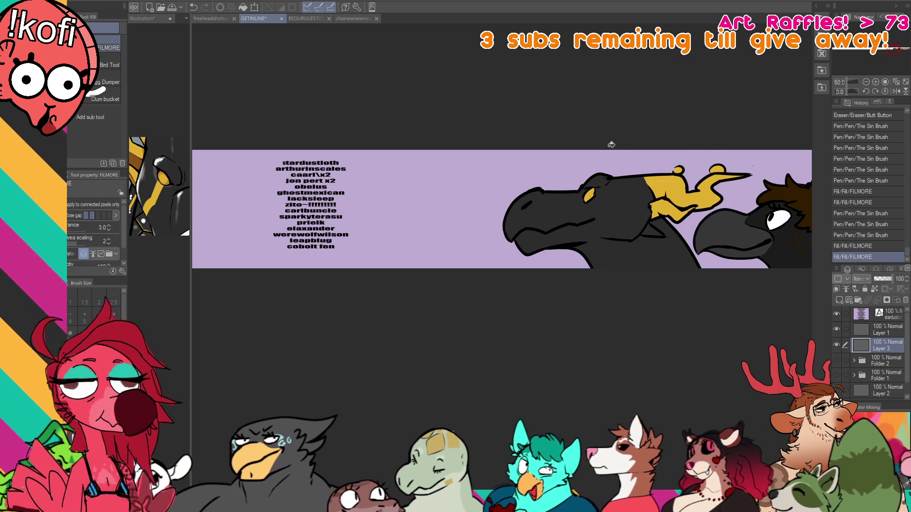
left_click(600, 223)
left_click(603, 229)
key("ctrl+z")
left_click_drag(603, 229, 592, 200)
mouse_move(592, 199)
left_mouse_down()
mouse_move(607, 232)
mouse_move(596, 206)
left_mouse_up()
left_click(606, 230)
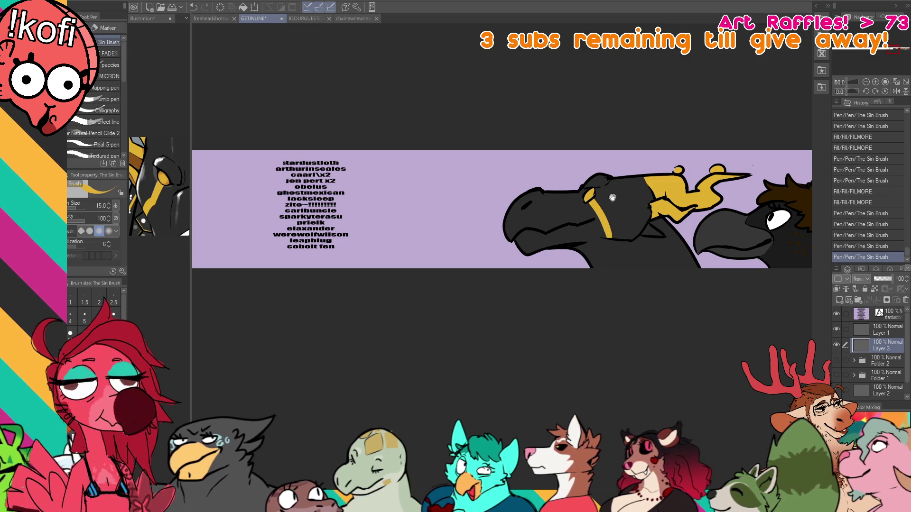
left_click_drag(601, 173, 607, 175)
left_click_drag(659, 164, 669, 163)
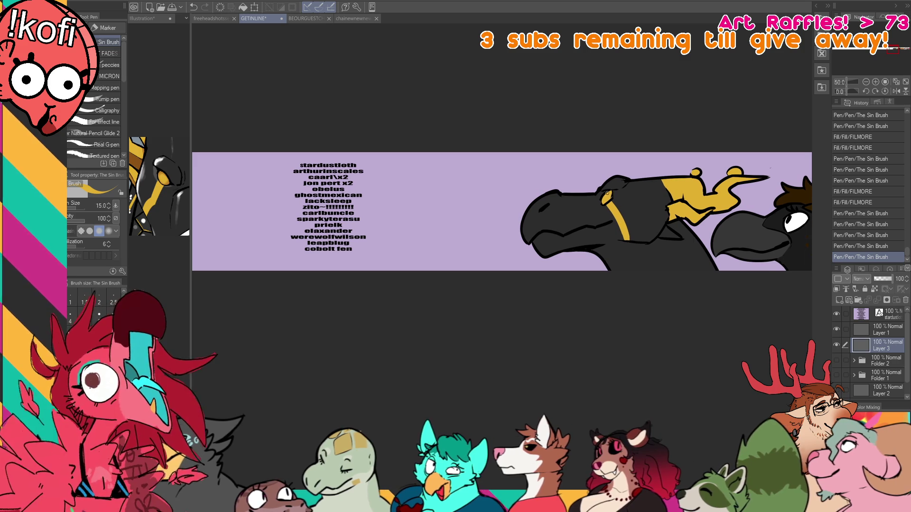
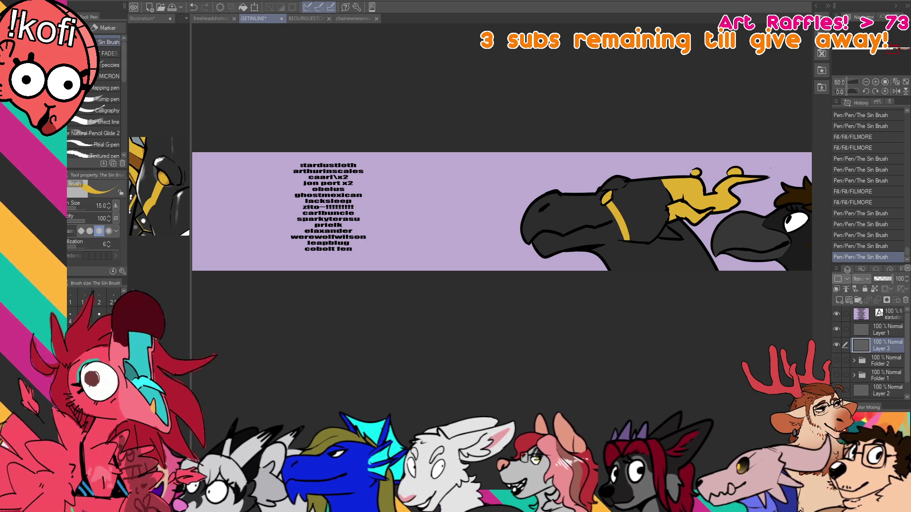
Switch to the browser showing the Nightbot Giveaway page with its 38 entries.
key("alt+Tab")
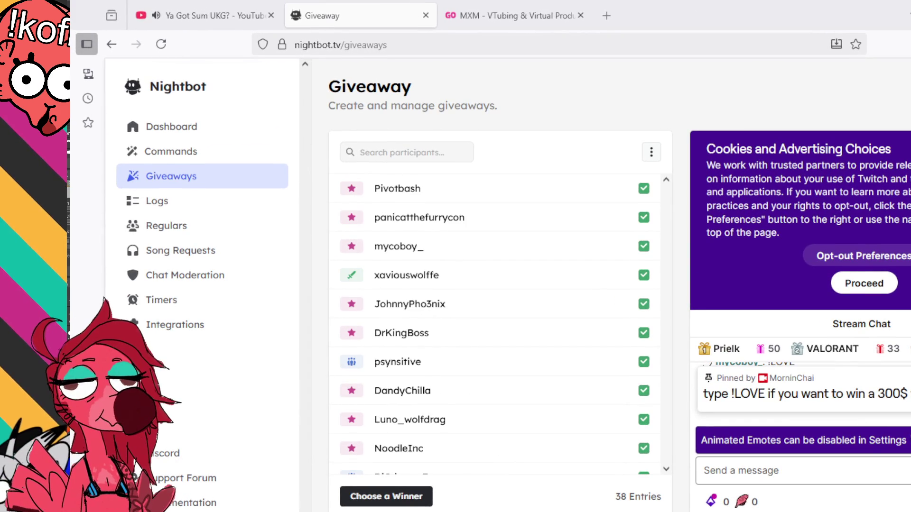
scroll(494, 323, "down", 3)
scroll(493, 322, "down", 10)
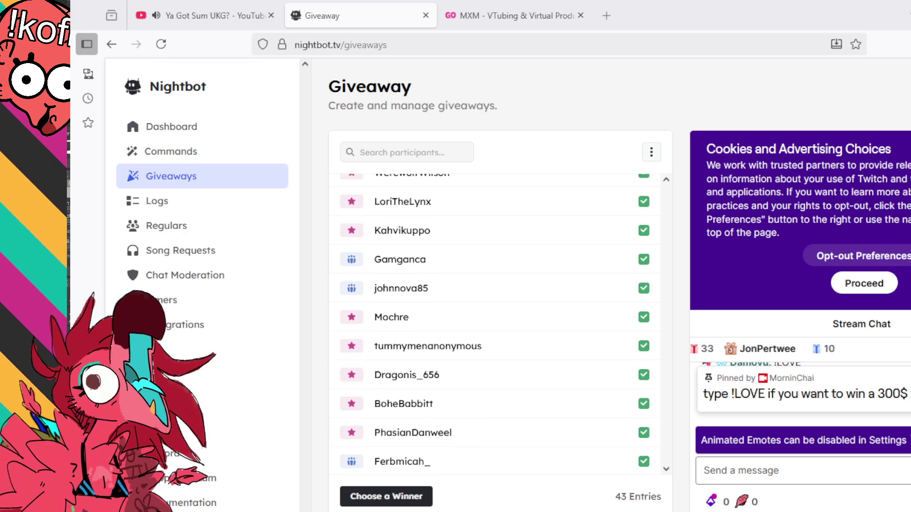
scroll(493, 323, "up", 10)
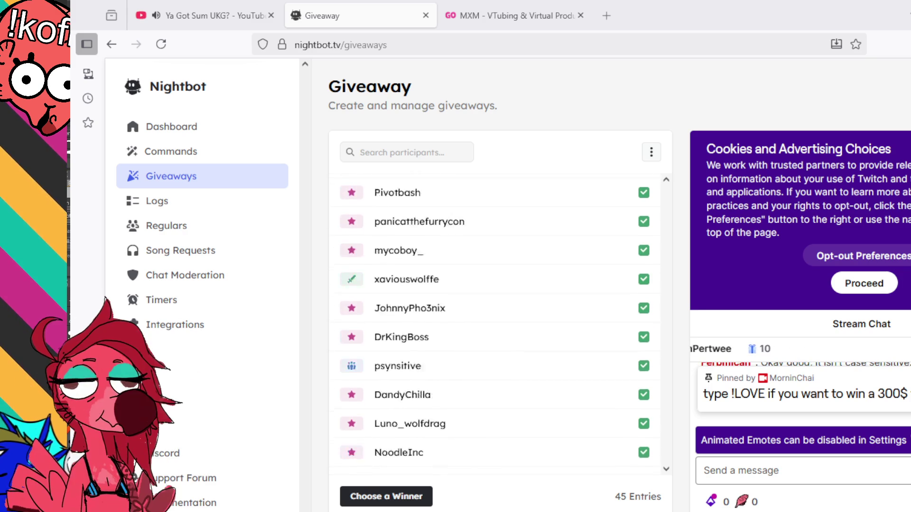
scroll(494, 323, "down", 2)
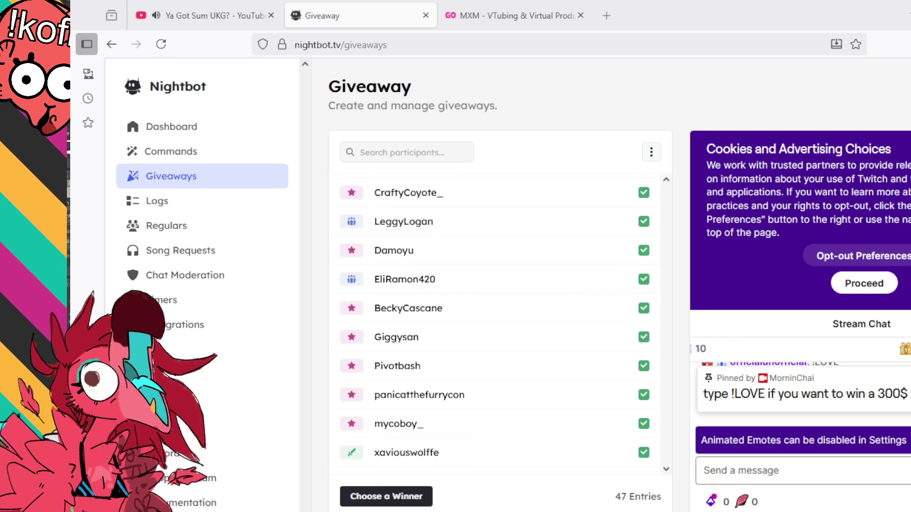
scroll(494, 323, "up", 3)
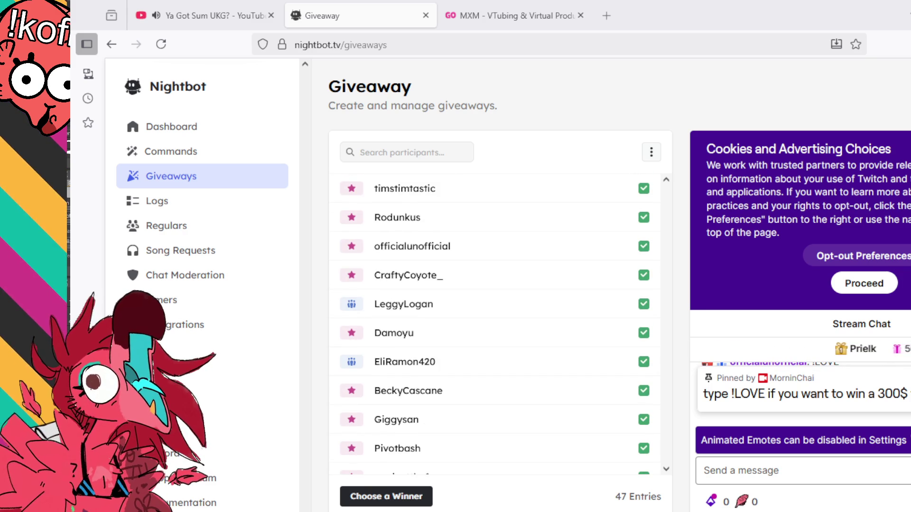
scroll(559, 199, "down", 2)
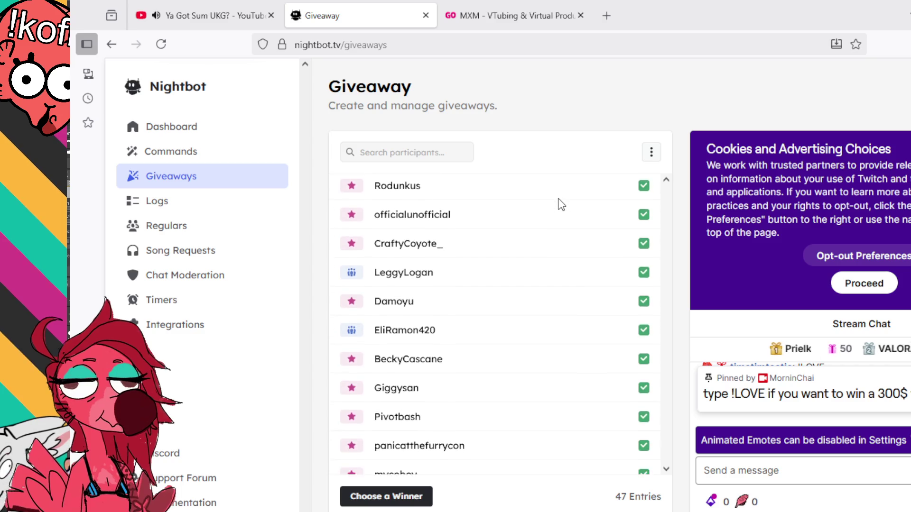
scroll(562, 202, "down", 2)
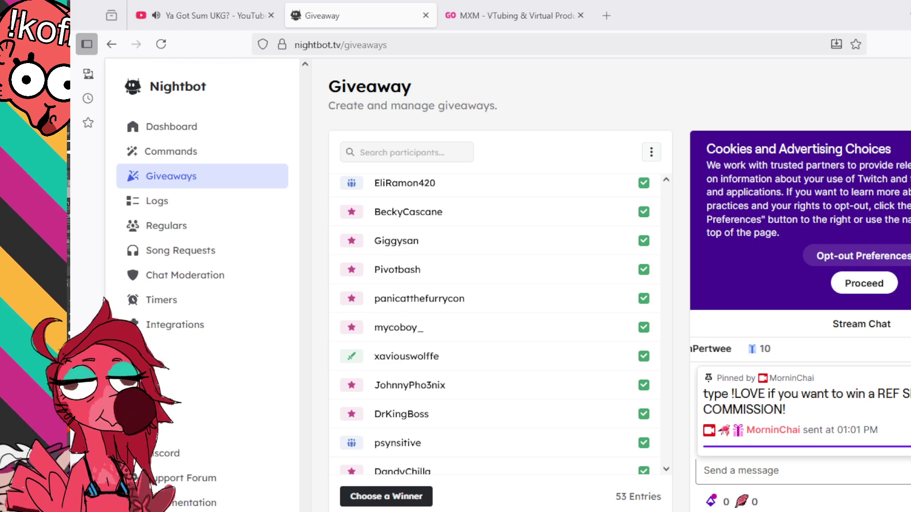
scroll(495, 326, "down", 15)
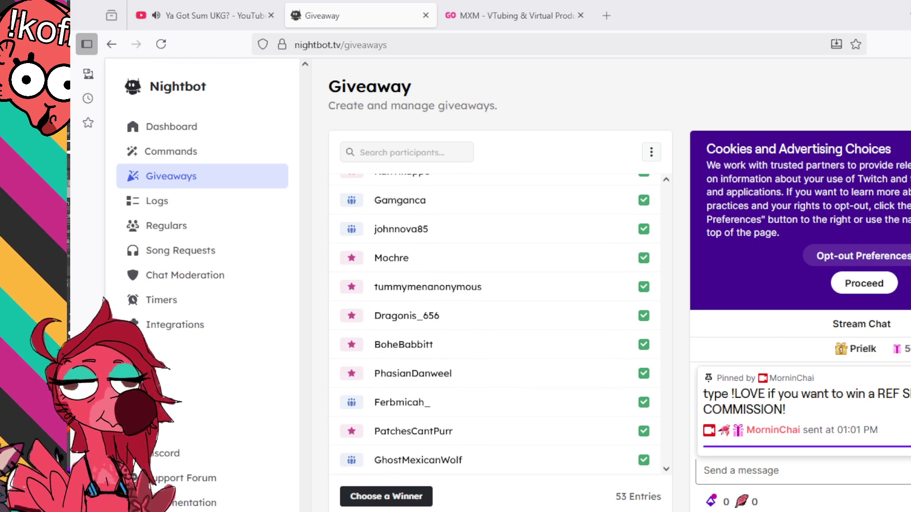
scroll(496, 326, "up", 15)
scroll(496, 326, "up", 3)
scroll(496, 326, "down", 15)
scroll(495, 326, "up", 1)
scroll(495, 326, "up", 1)
scroll(496, 326, "down", 2)
scroll(495, 326, "up", 2)
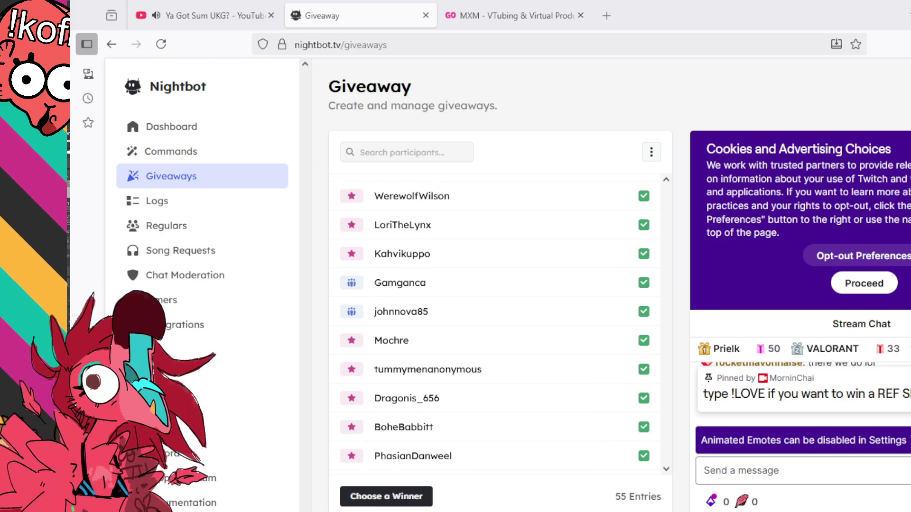
scroll(495, 326, "up", 2)
scroll(496, 326, "up", 4)
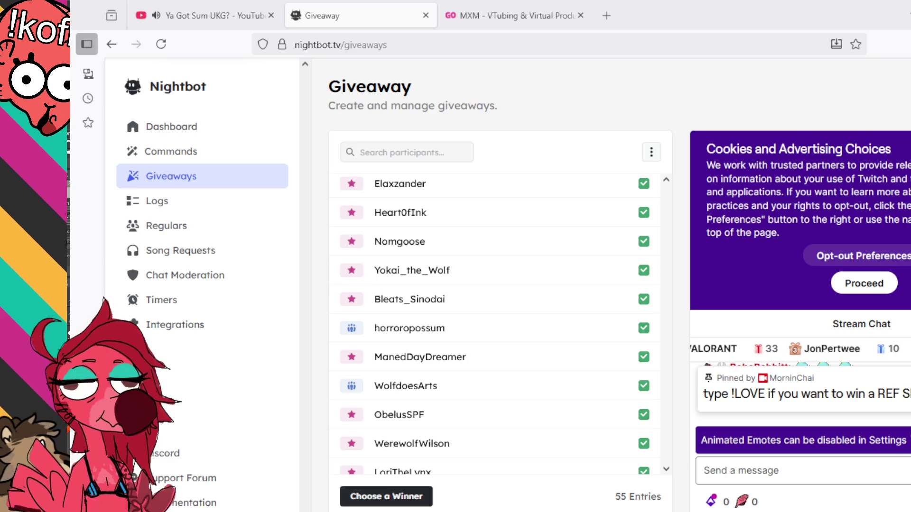
scroll(495, 326, "up", 15)
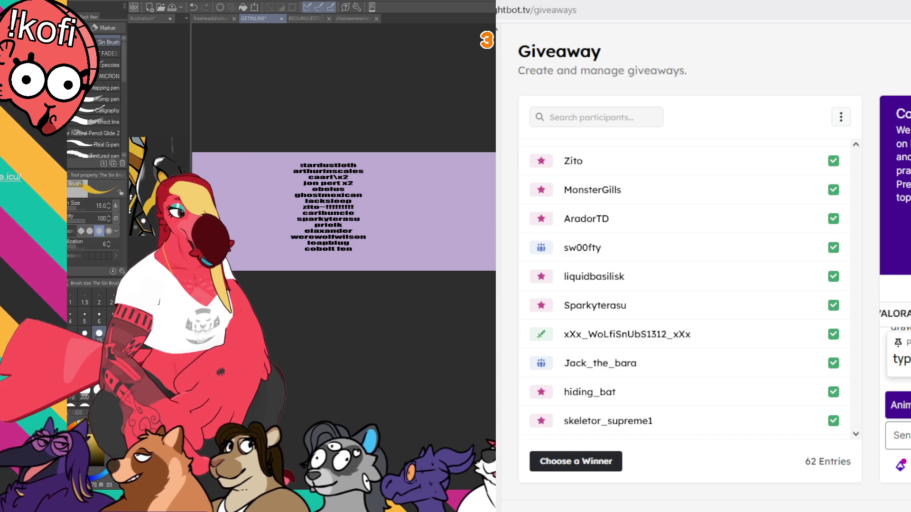
Fill the two leftover gaps in the gold beak shape and paint yellow into the creature's eye.
scroll(688, 290, "down", 10)
scroll(688, 289, "down", 5)
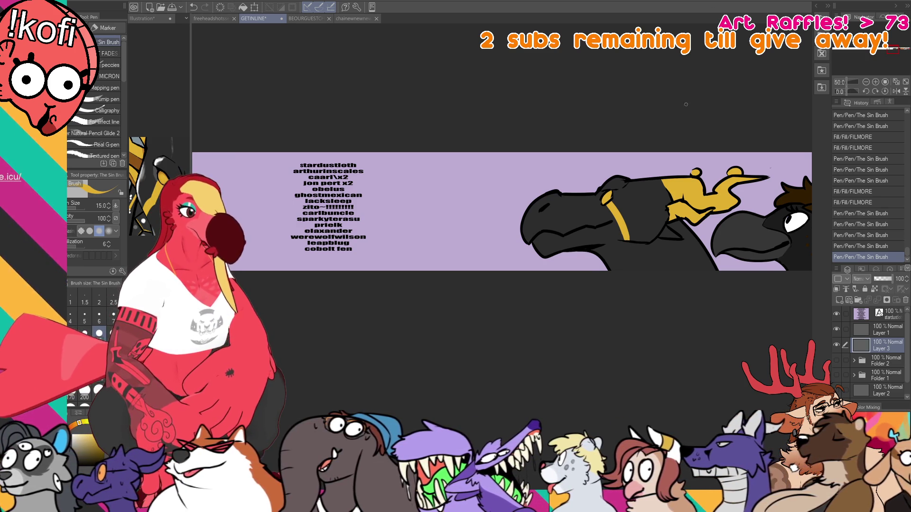
left_click_drag(678, 105, 679, 101)
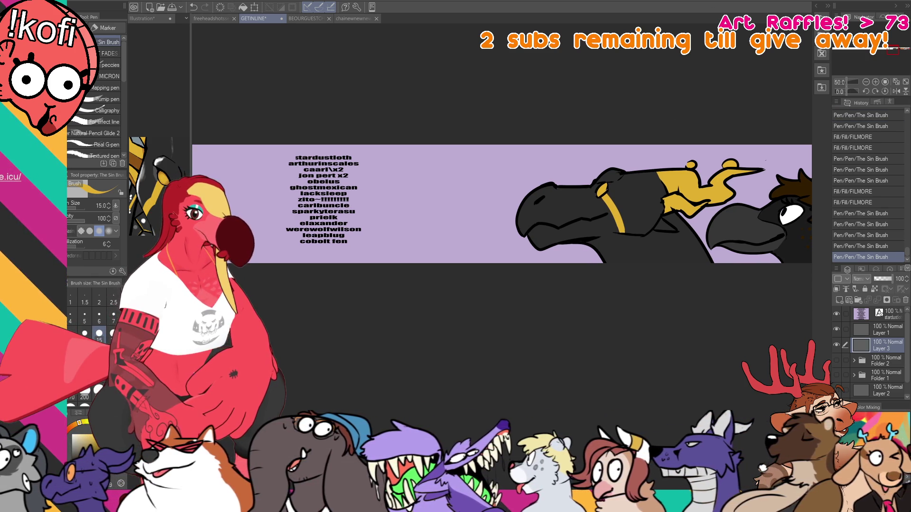
key("g")
left_click(667, 226)
left_click(693, 188)
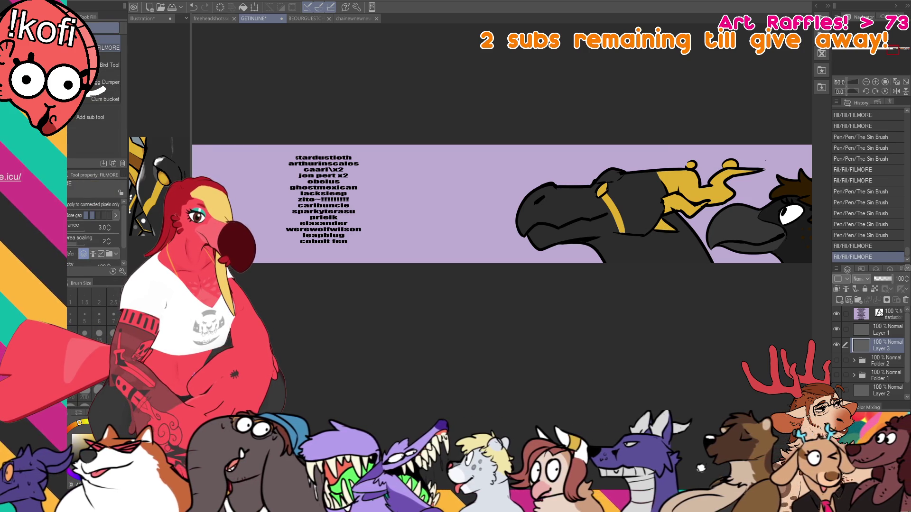
key("p")
left_click_drag(539, 198, 544, 203)
Select the layer holding the name list and centre the list in view.
left_click_drag(772, 160, 772, 159)
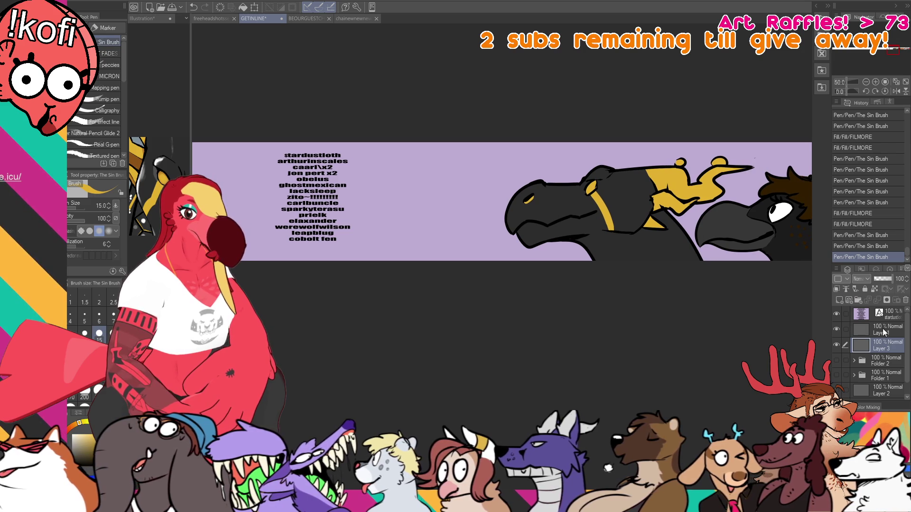
left_click(887, 329)
left_click(887, 315)
left_click_drag(423, 207, 516, 217)
Delete the 'obelus' line from the name list with the Text tool.
key("t")
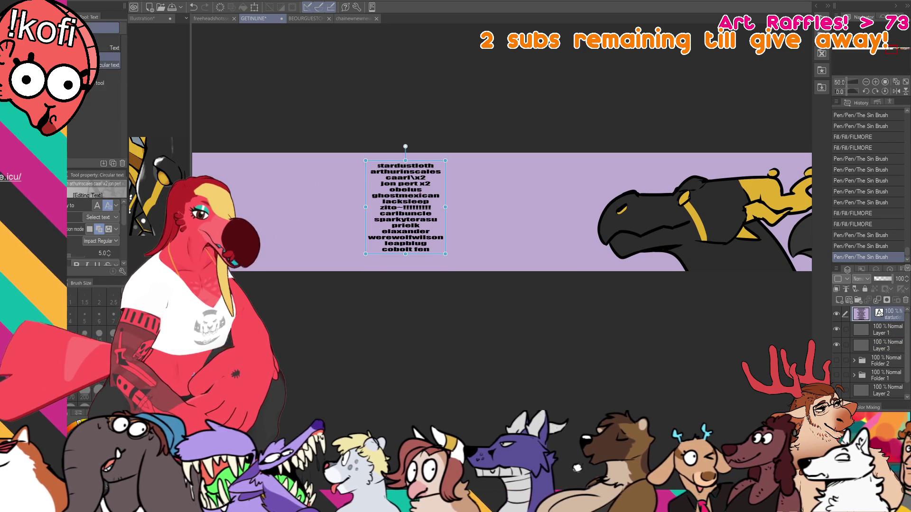
left_click(424, 190)
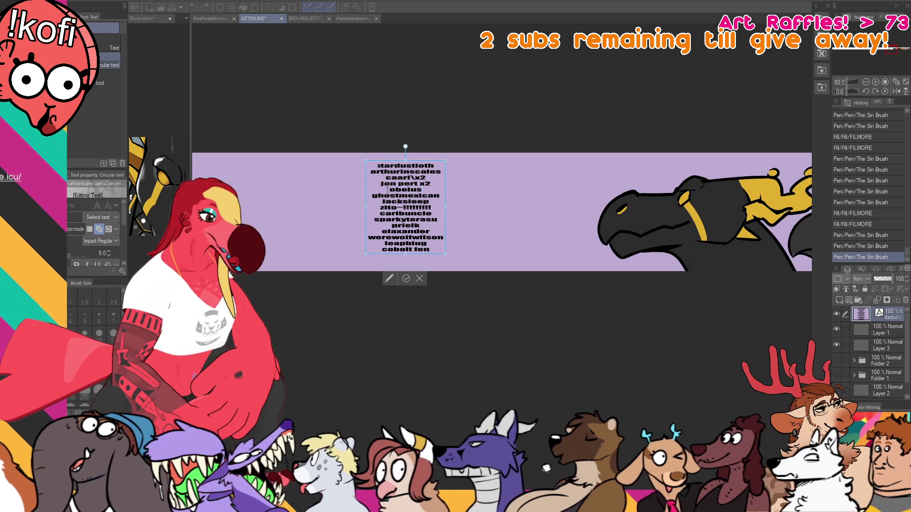
key("BackSpace")
key("BackSpace")
key("BackSpace")
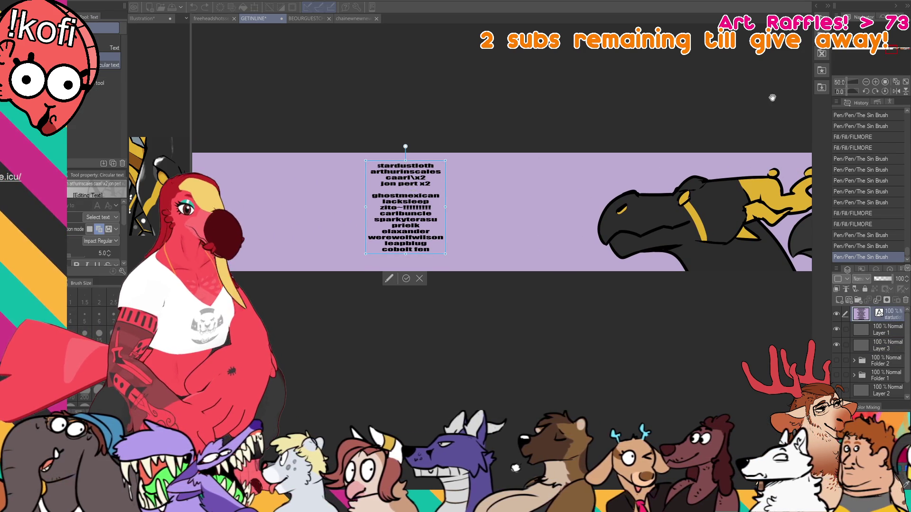
Zoom the Navigator to 100 on the name list, then switch to the headshot sketch sheet.
left_click(876, 81)
left_click_drag(895, 49, 883, 53)
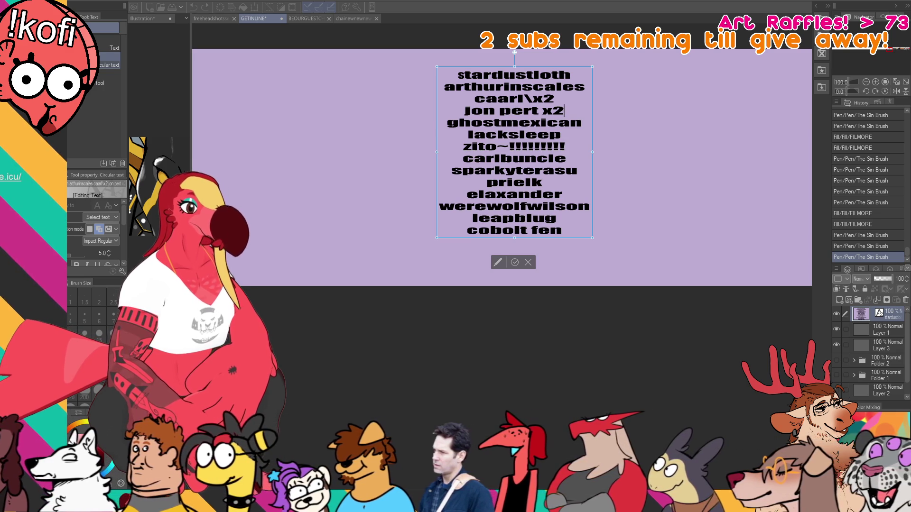
left_click(207, 16)
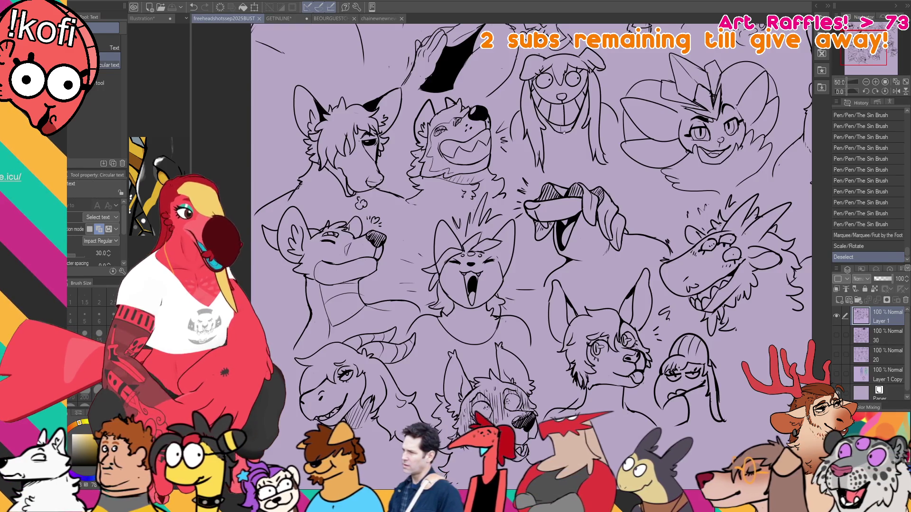
left_click_drag(500, 174, 491, 192)
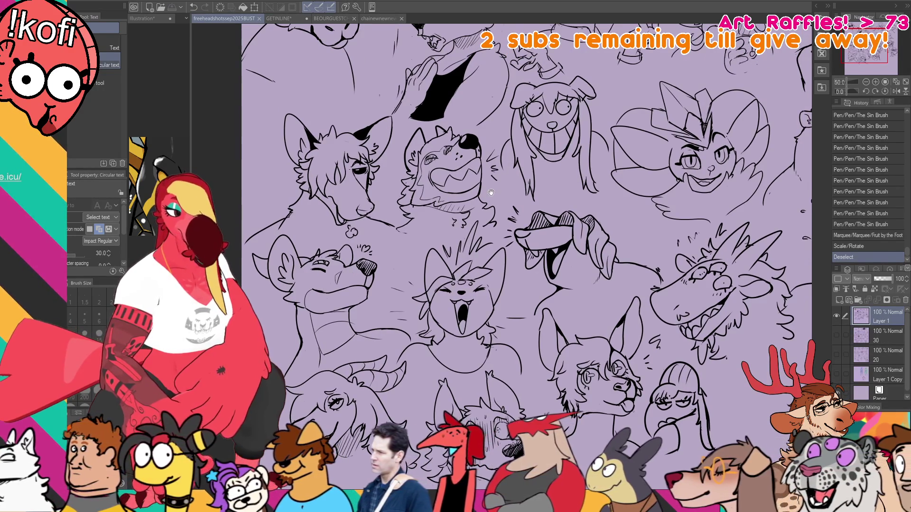
mouse_move(492, 192)
left_mouse_down()
mouse_move(510, 268)
mouse_move(594, 284)
mouse_move(403, 309)
mouse_move(333, 344)
mouse_move(368, 299)
mouse_move(374, 113)
left_mouse_up()
scroll(594, 283, "up", 2)
mouse_move(418, 294)
left_mouse_down()
mouse_move(417, 253)
mouse_move(398, 254)
mouse_move(380, 229)
mouse_move(418, 175)
mouse_move(467, 148)
left_mouse_up()
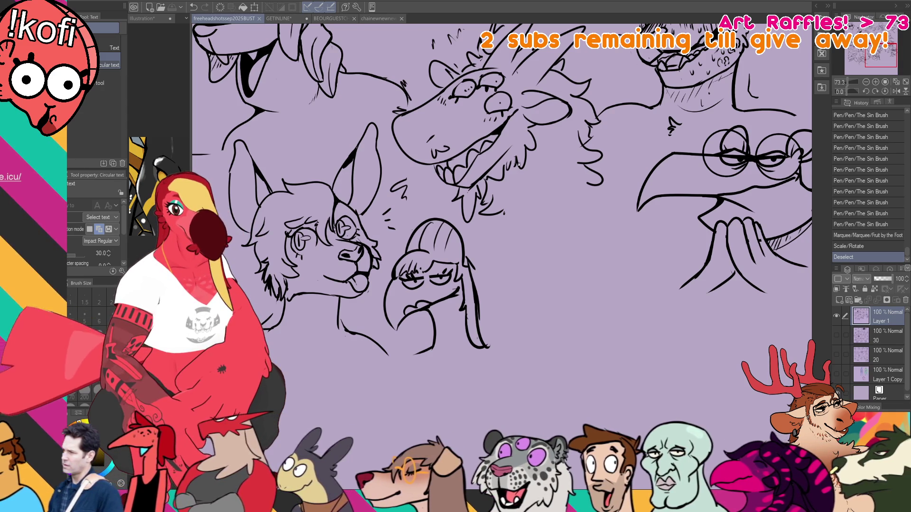
mouse_move(318, 204)
left_mouse_down()
mouse_move(346, 215)
mouse_move(542, 226)
mouse_move(687, 336)
left_mouse_up()
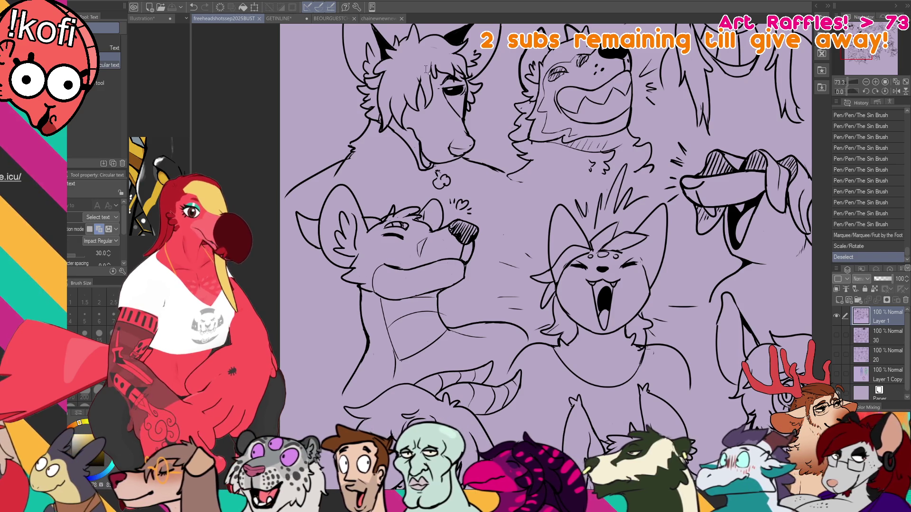
left_click(289, 19)
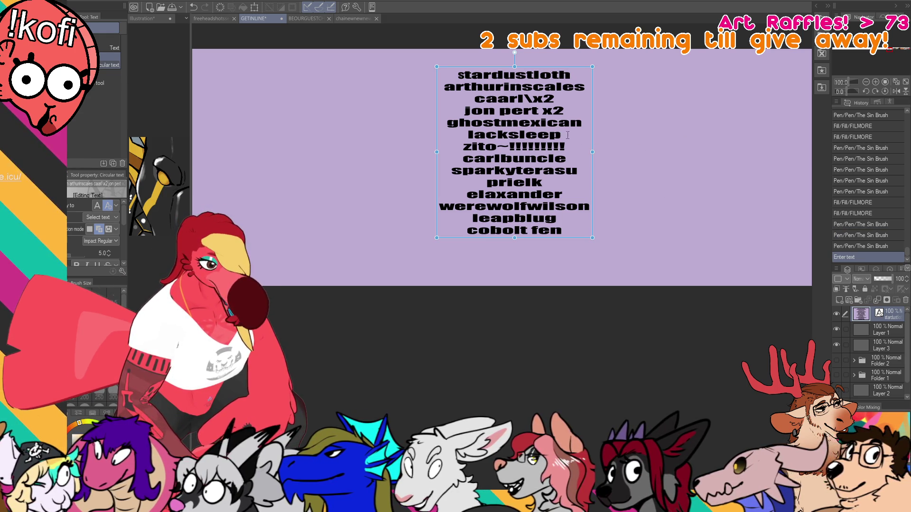
left_click(878, 331)
left_click_drag(743, 341, 485, 361)
key("p")
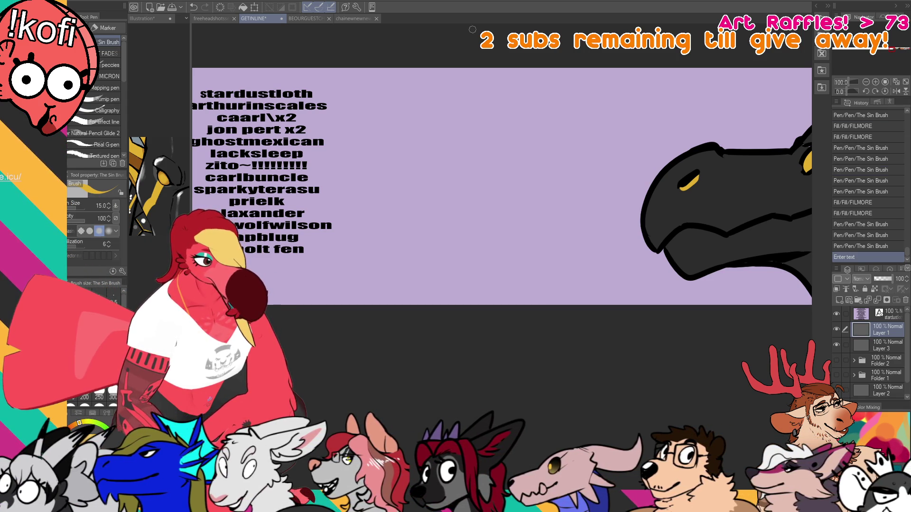
left_click(307, 19)
left_click(205, 18)
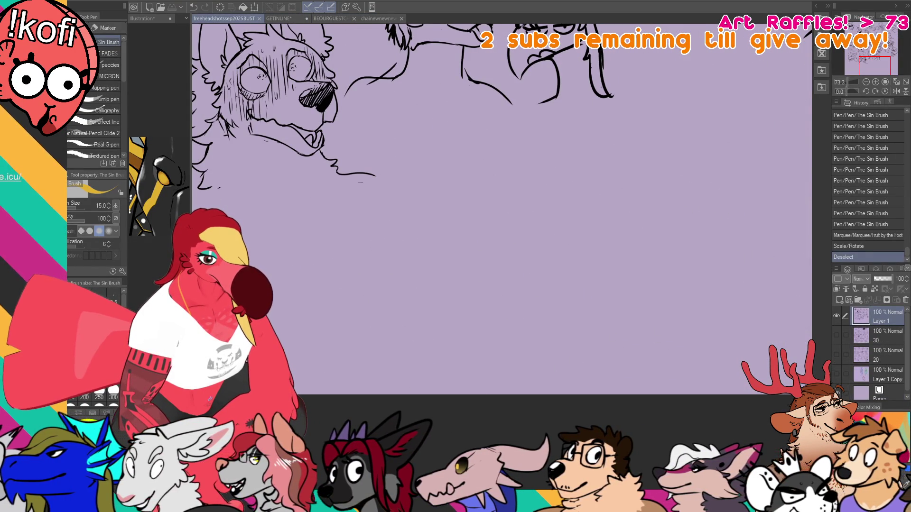
Set the brush to size 12 and sketch the mouse's arched closed eye and round ears.
left_click(541, 203)
key("ctrl+z")
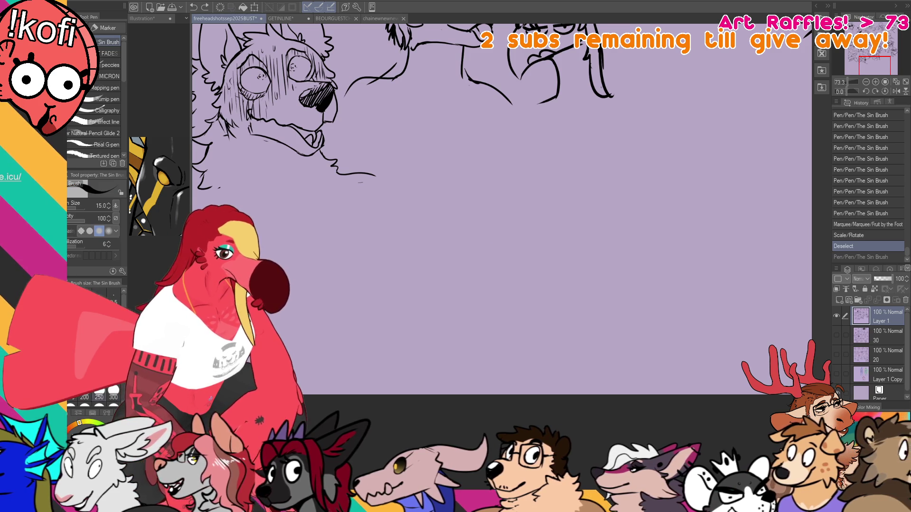
key("bracketleft")
mouse_move(503, 229)
left_mouse_down()
mouse_move(528, 233)
mouse_move(540, 254)
mouse_move(581, 245)
left_mouse_up()
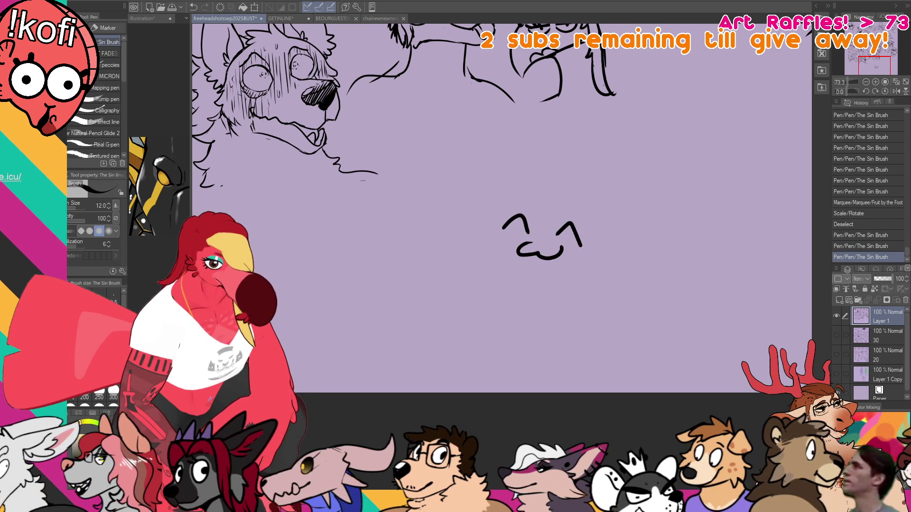
mouse_move(530, 195)
left_mouse_down()
mouse_move(533, 167)
mouse_move(496, 211)
left_mouse_up()
mouse_move(577, 199)
left_mouse_down()
mouse_move(609, 171)
mouse_move(601, 243)
mouse_move(638, 200)
mouse_move(602, 243)
left_mouse_up()
key("ctrl+z")
Add action lines and a dot beside the left ear, plus a hair tuft between the ears.
left_click_drag(446, 176, 456, 183)
mouse_move(457, 158)
left_mouse_down()
mouse_move(465, 167)
mouse_move(476, 147)
left_mouse_up()
left_click(485, 140)
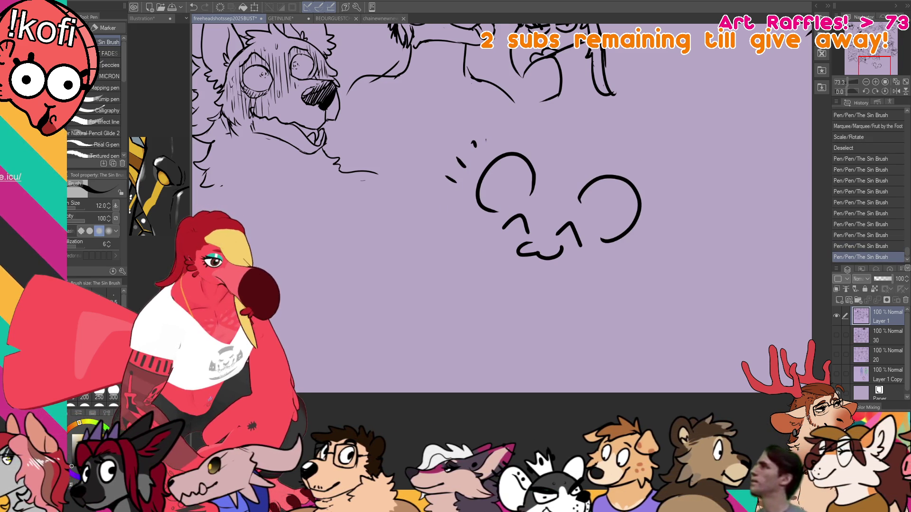
mouse_move(580, 195)
left_mouse_down()
mouse_move(541, 166)
mouse_move(536, 186)
left_mouse_up()
mouse_move(543, 185)
left_mouse_down()
mouse_move(522, 178)
mouse_move(526, 202)
mouse_move(559, 213)
left_mouse_up()
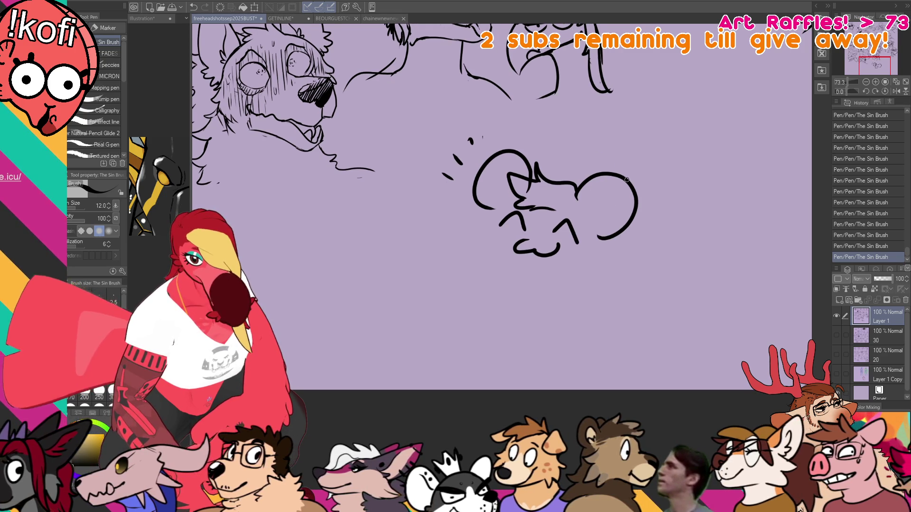
left_click_drag(559, 232, 523, 207)
Draw the left cheek fluff, chin curve and right cheek, undoing misdrawn strokes.
key("e")
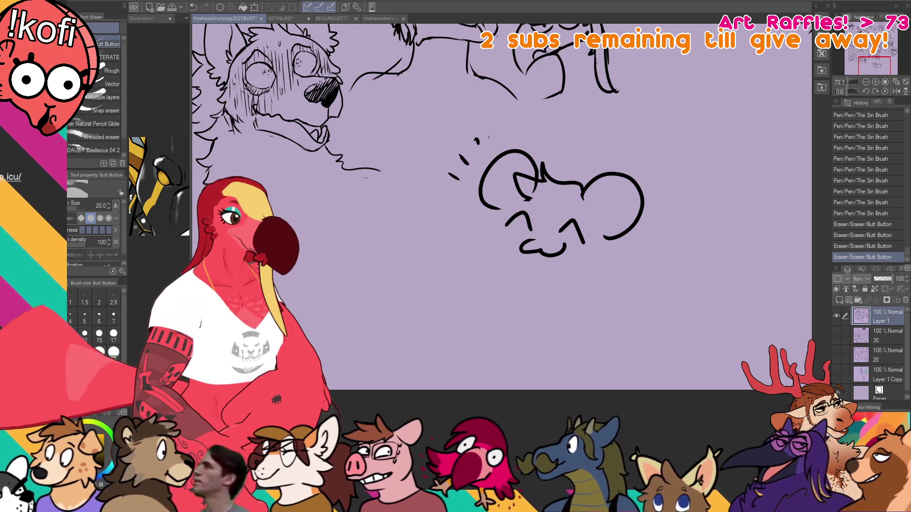
key("p")
left_click_drag(615, 239, 607, 261)
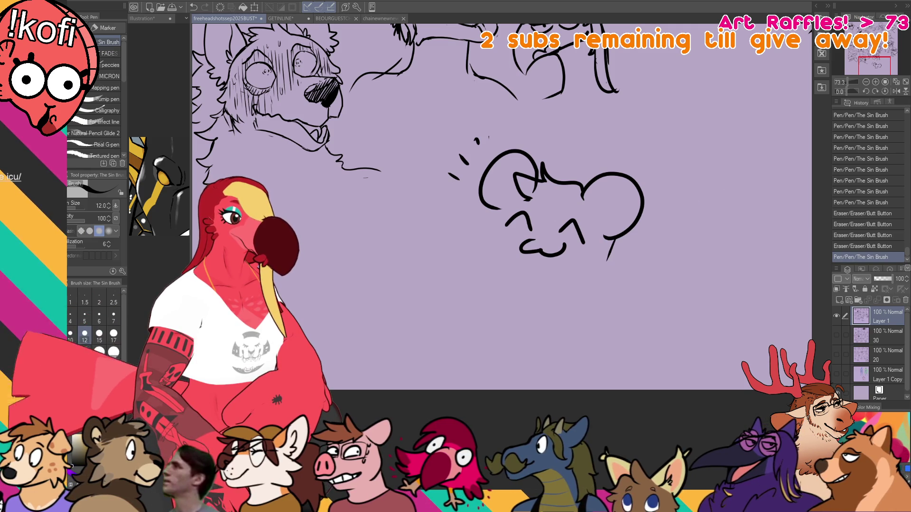
key("ctrl+z")
mouse_move(502, 212)
left_mouse_down()
mouse_move(492, 235)
mouse_move(476, 237)
mouse_move(485, 261)
mouse_move(551, 286)
left_mouse_up()
key("ctrl+z")
mouse_move(499, 272)
left_mouse_down()
mouse_move(560, 289)
mouse_move(514, 279)
mouse_move(587, 282)
left_mouse_up()
key("ctrl+z")
left_click_drag(606, 237, 621, 265)
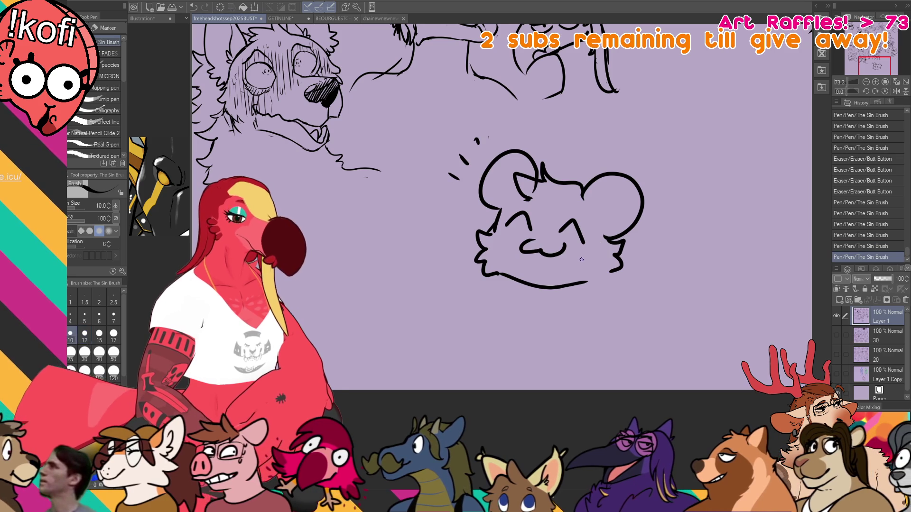
mouse_move(637, 245)
left_mouse_down()
mouse_move(633, 231)
mouse_move(596, 264)
mouse_move(610, 263)
mouse_move(593, 269)
left_mouse_up()
key("ctrl+z")
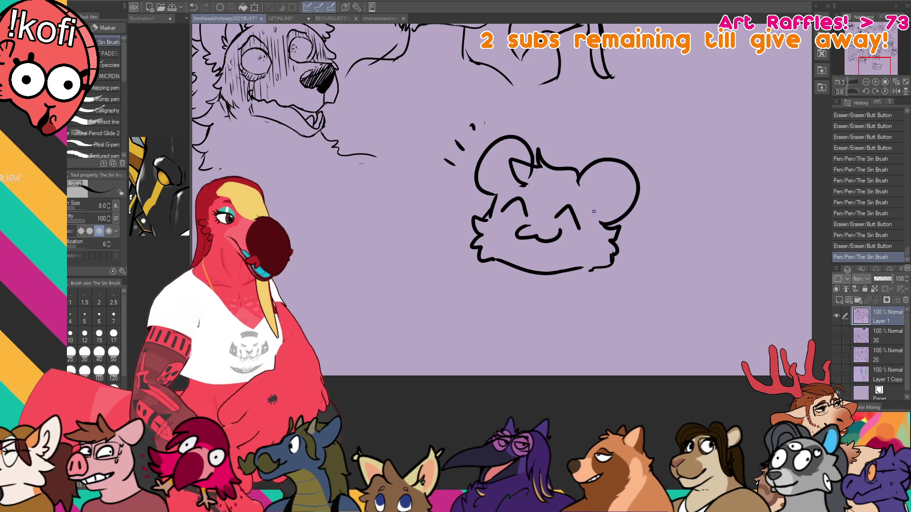
Erase the inner stroke in the head's upper left and undo a stray stroke.
key("e")
mouse_move(535, 183)
left_mouse_down()
mouse_move(511, 162)
mouse_move(543, 166)
mouse_move(511, 159)
mouse_move(511, 180)
mouse_move(528, 183)
left_mouse_up()
key("p")
key("ctrl+z")
key("ctrl+z")
key("ctrl+z")
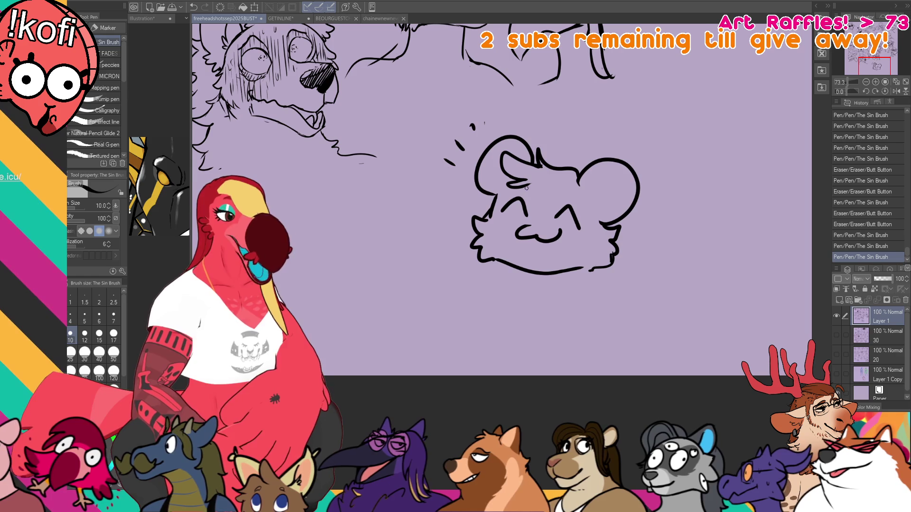
mouse_move(600, 161)
left_mouse_down()
mouse_move(667, 138)
mouse_move(641, 136)
left_mouse_up()
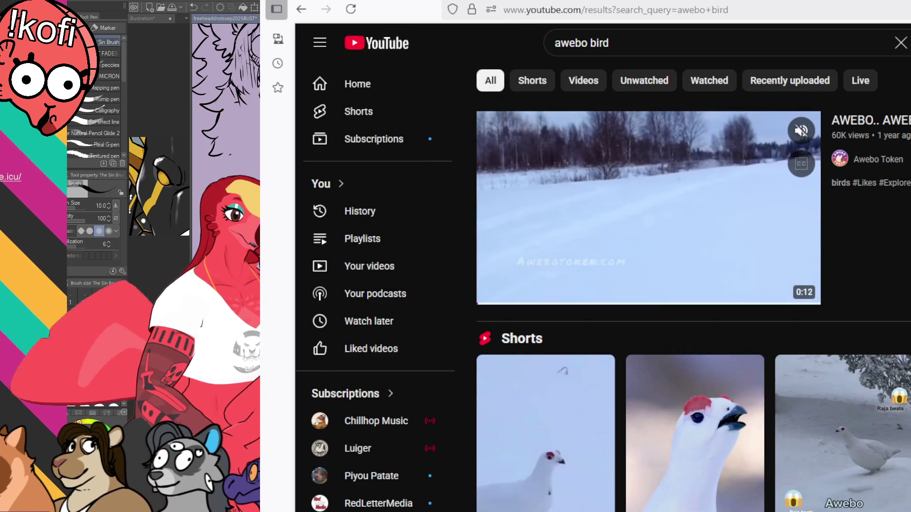
Open the 'Awebo Bird 10 Hours' search result and jump to the 2:32 mark.
scroll(693, 285, "down", 10)
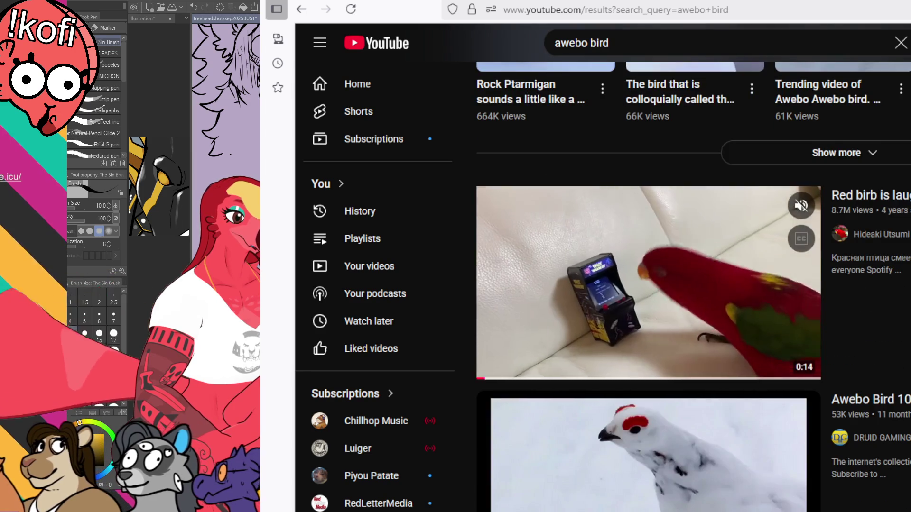
scroll(659, 294, "down", 4)
left_click(658, 298)
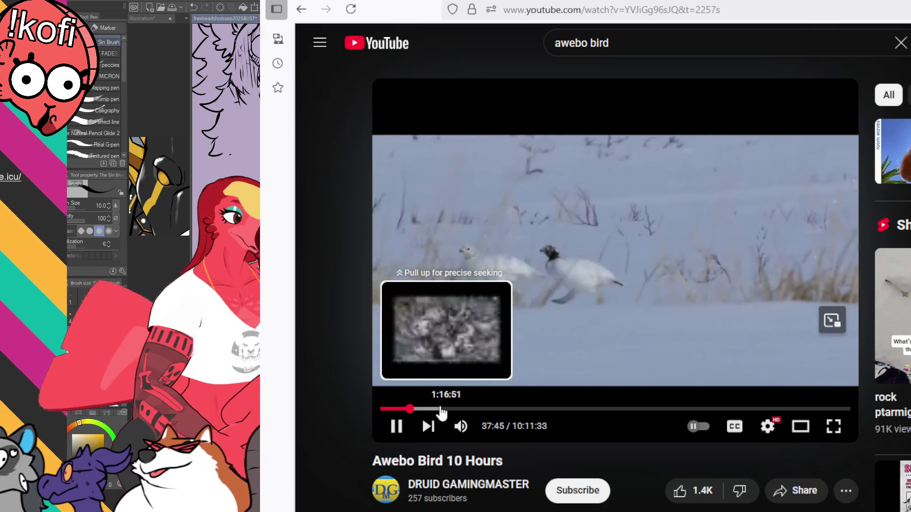
left_click(382, 409)
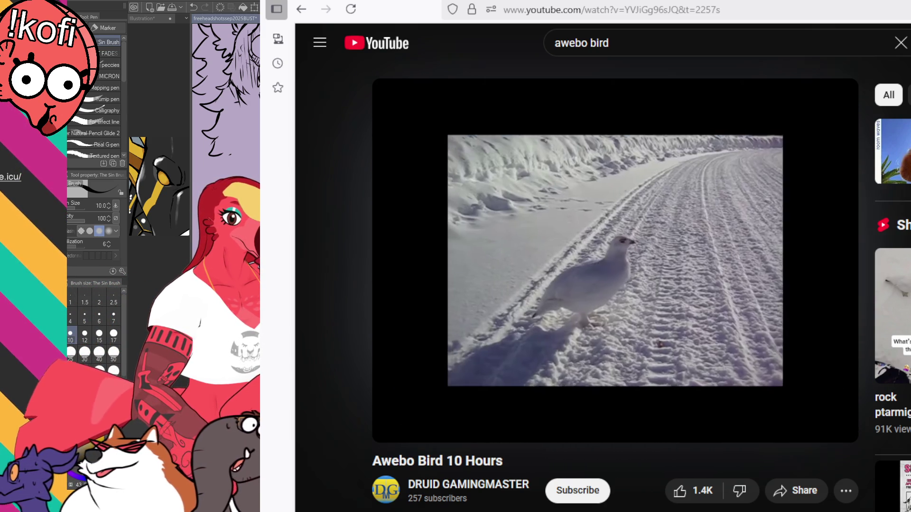
Browse the suggested ptarmigan Shorts and return to the Awebo Bird 10 Hours video.
left_click(892, 322)
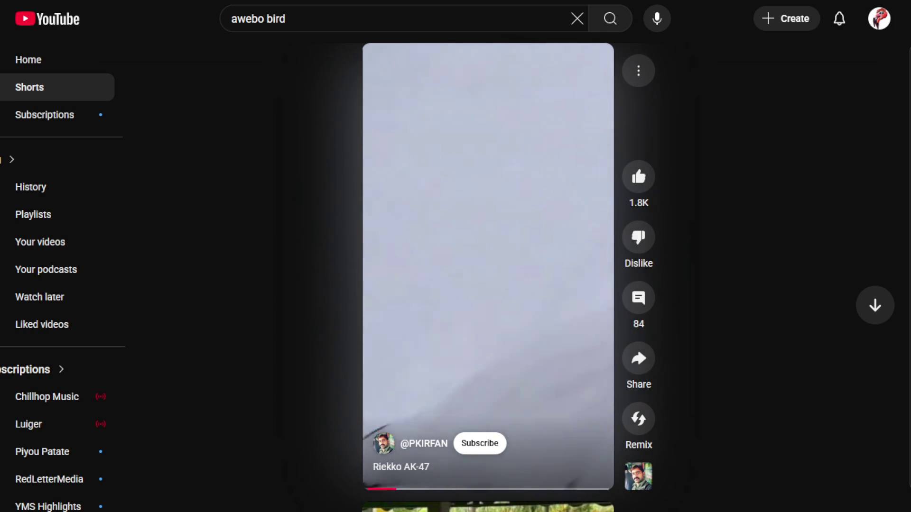
key("Down")
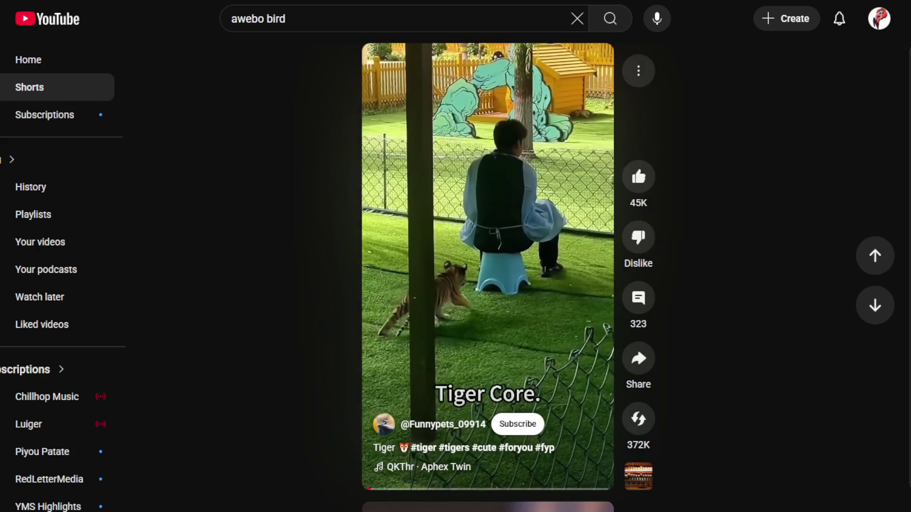
key("alt+Left")
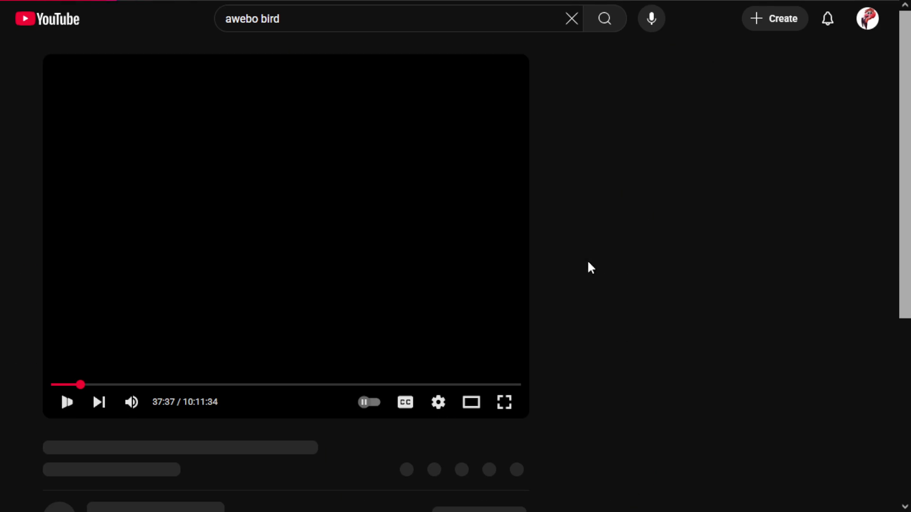
scroll(694, 307, "down", 6)
scroll(759, 307, "up", 6)
left_click(820, 224)
left_click(821, 224)
left_click(821, 224)
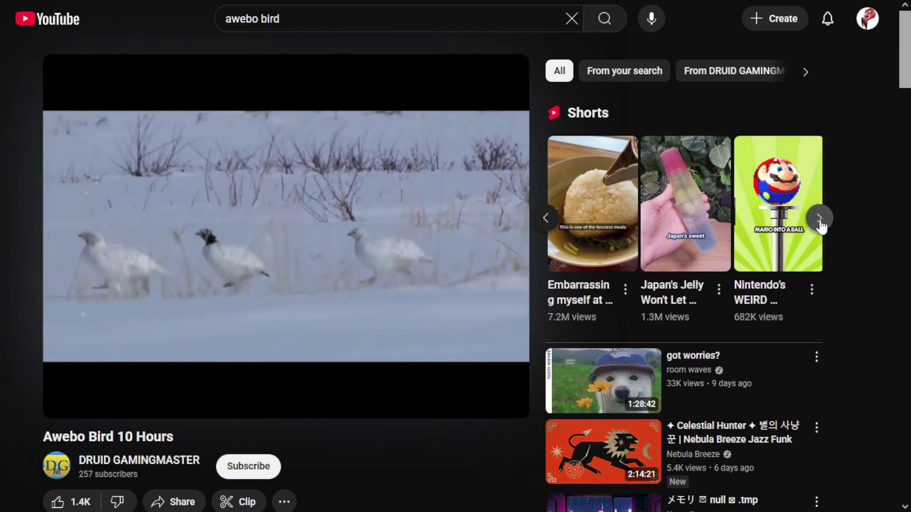
left_click(821, 224)
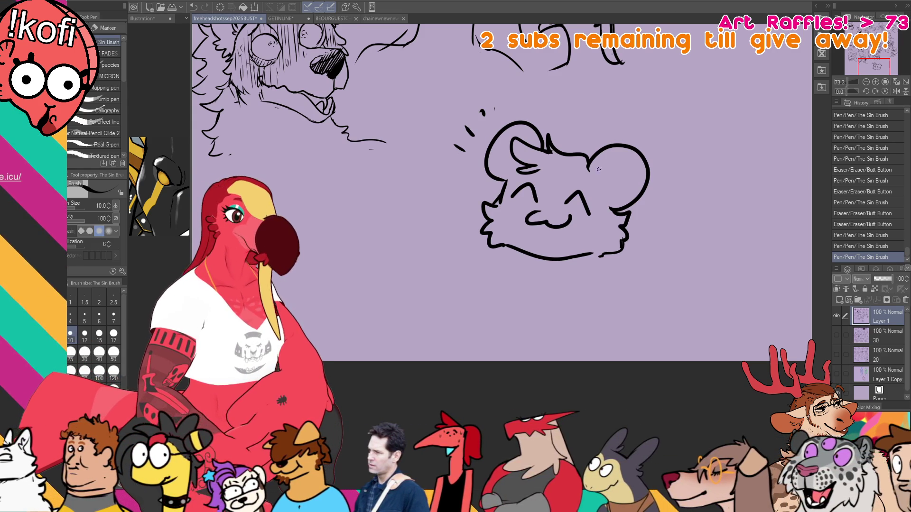
Draw the forehead hair tuft and erase small line overlaps near the mouth.
left_click_drag(599, 164, 615, 174)
key("ctrl+z")
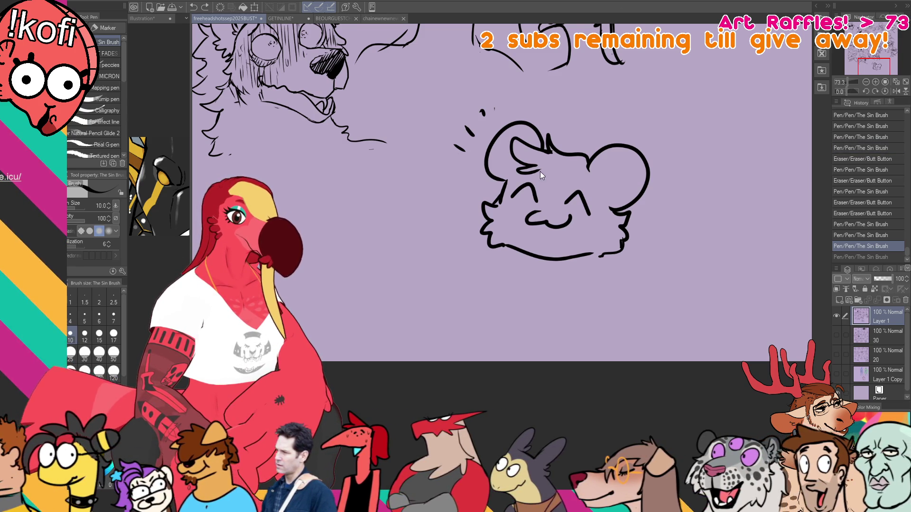
left_click_drag(544, 176, 582, 170)
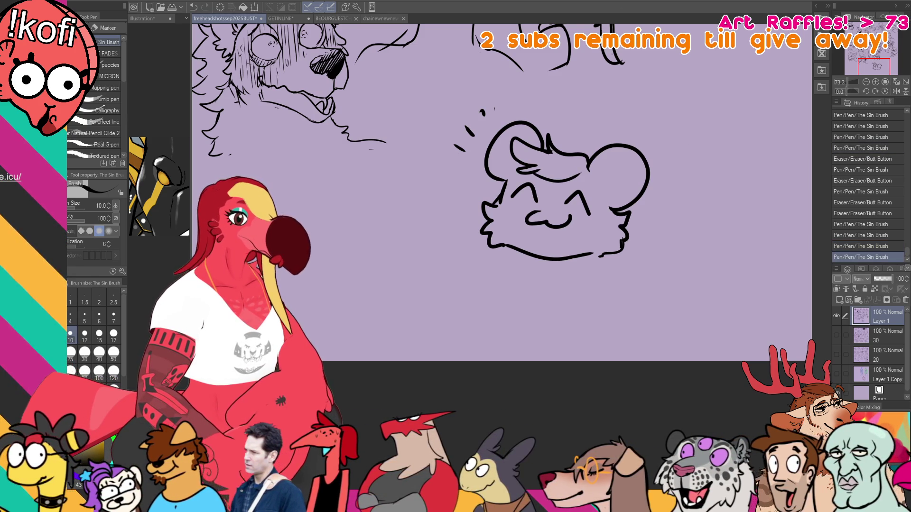
key("e")
left_click(546, 210)
left_click(572, 215)
key("p")
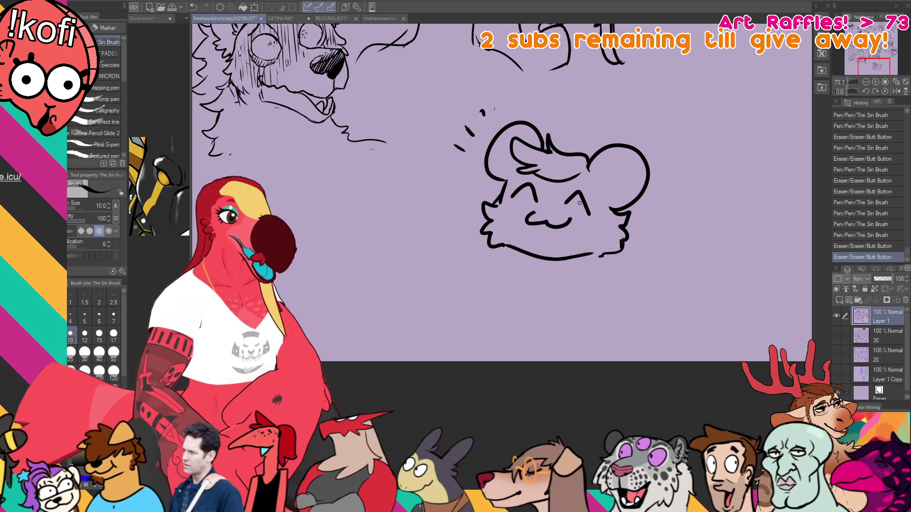
Trim the small line overlaps around the eyes and face with the eraser.
key("e")
left_click(591, 214)
left_click(560, 191)
left_click(522, 196)
left_click(567, 210)
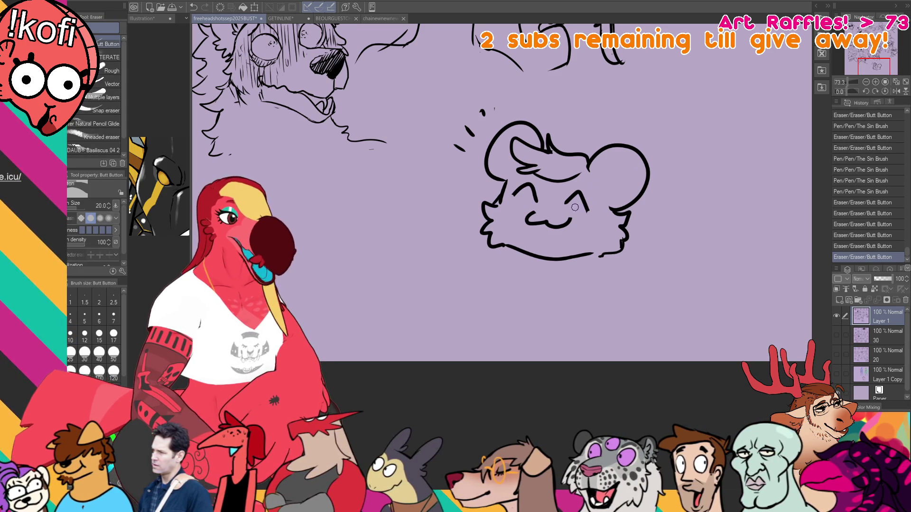
left_click(576, 205)
left_click(596, 216)
left_click(590, 209)
key("ctrl+z")
left_click(549, 205)
left_click(551, 204)
left_click(556, 200)
key("p")
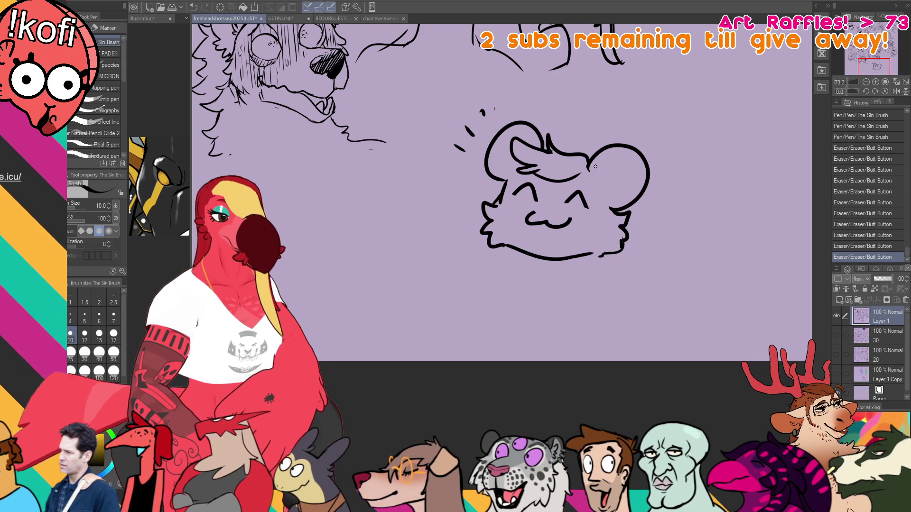
Draw round glasses circles around the closed eyes, redoing misdrawn attempts.
mouse_move(534, 169)
left_mouse_down()
mouse_move(527, 187)
mouse_move(536, 189)
mouse_move(538, 170)
left_mouse_up()
key("ctrl+z")
key("ctrl+z")
key("ctrl+z")
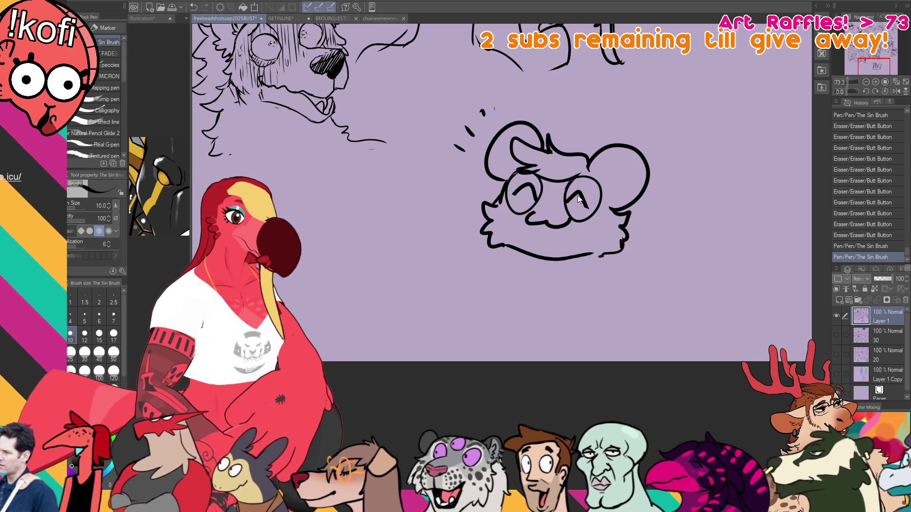
mouse_move(503, 194)
left_mouse_down()
mouse_move(541, 175)
mouse_move(599, 209)
left_mouse_up()
key("ctrl+z")
key("ctrl+z")
mouse_move(562, 178)
left_mouse_down()
mouse_move(599, 218)
mouse_move(592, 182)
left_mouse_up()
key("ctrl+z")
key("ctrl+z")
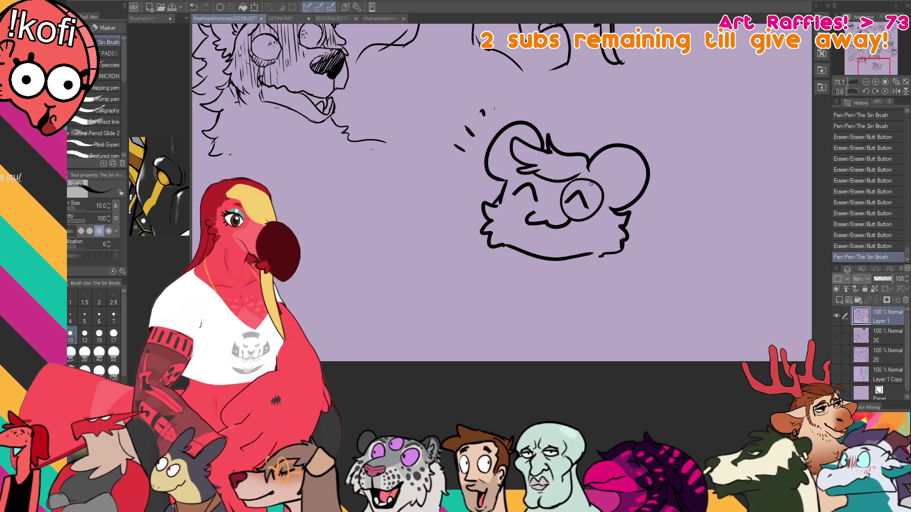
left_click_drag(509, 181, 540, 169)
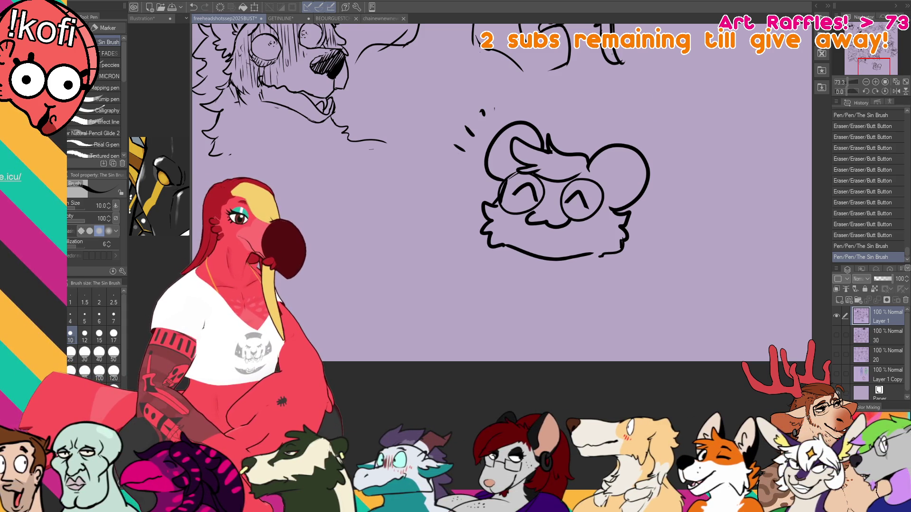
Add cheek whiskers and draw the left and right neck-shoulder lines below the mouse head.
left_click_drag(499, 195, 448, 181)
left_click_drag(498, 219, 447, 234)
mouse_move(571, 230)
left_mouse_down()
mouse_move(605, 294)
mouse_move(662, 248)
left_mouse_up()
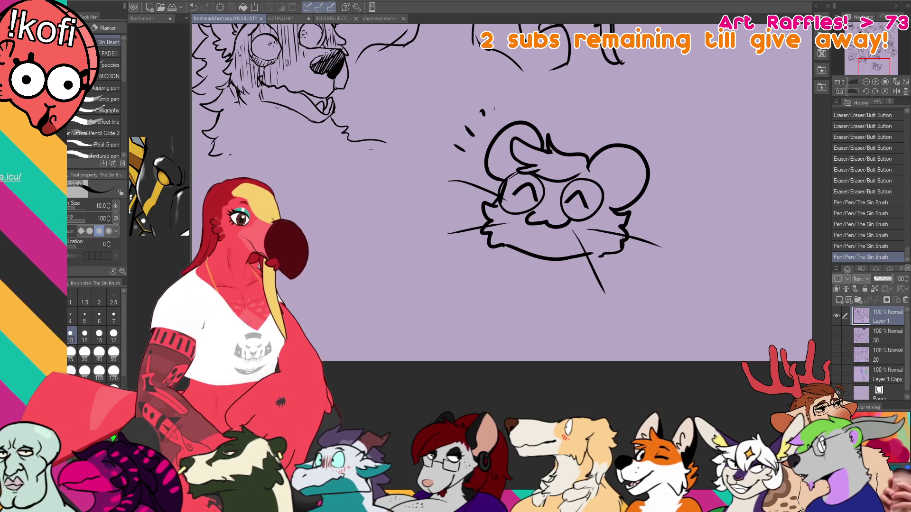
left_click_drag(520, 253, 539, 315)
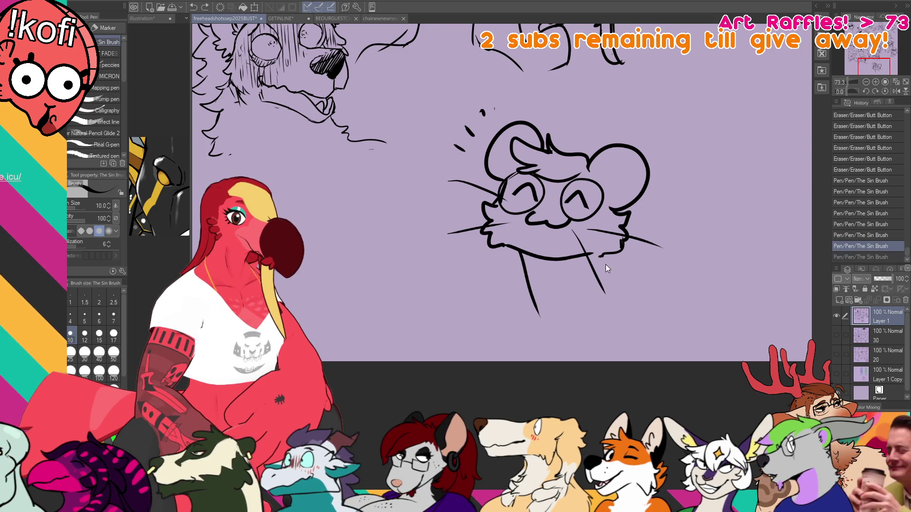
left_click_drag(601, 261, 636, 353)
left_click_drag(530, 287, 517, 361)
Erase the overshooting ends and stray tick of the body lines.
key("e")
left_click_drag(535, 307, 540, 317)
mouse_move(638, 348)
left_mouse_down()
mouse_move(637, 336)
mouse_move(636, 353)
left_mouse_up()
mouse_move(519, 334)
left_mouse_down()
mouse_move(517, 360)
mouse_move(517, 332)
left_mouse_up()
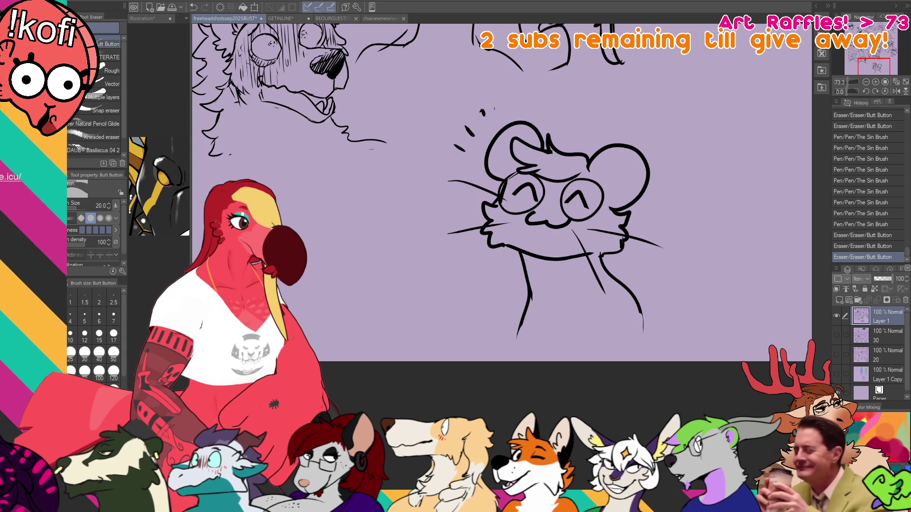
Erase the short line near the mouse's ear, then switch to the chainewnewnewref deer drawing.
key("p")
left_click_drag(640, 154, 646, 166)
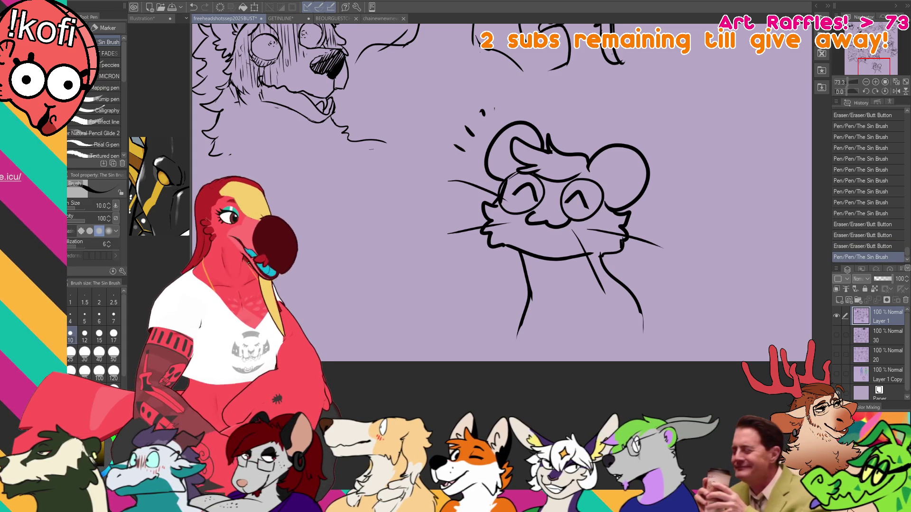
left_click_drag(650, 148, 662, 179)
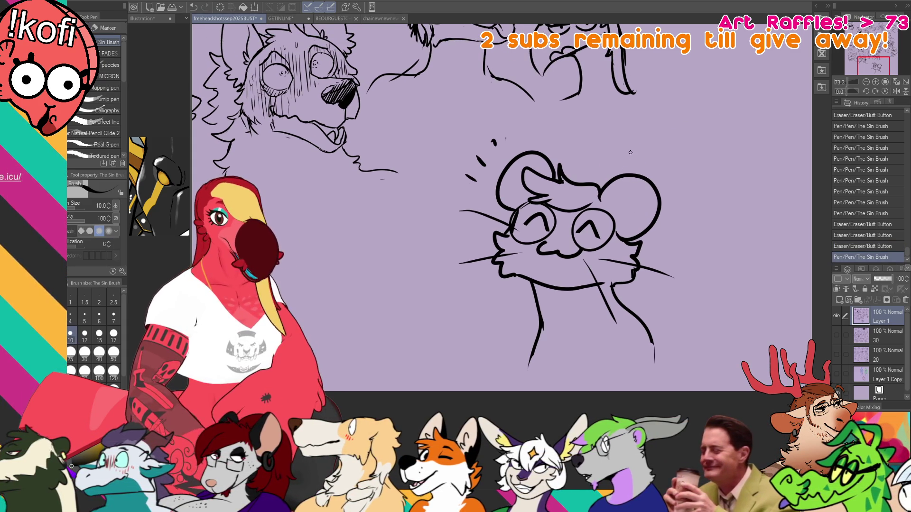
key("e")
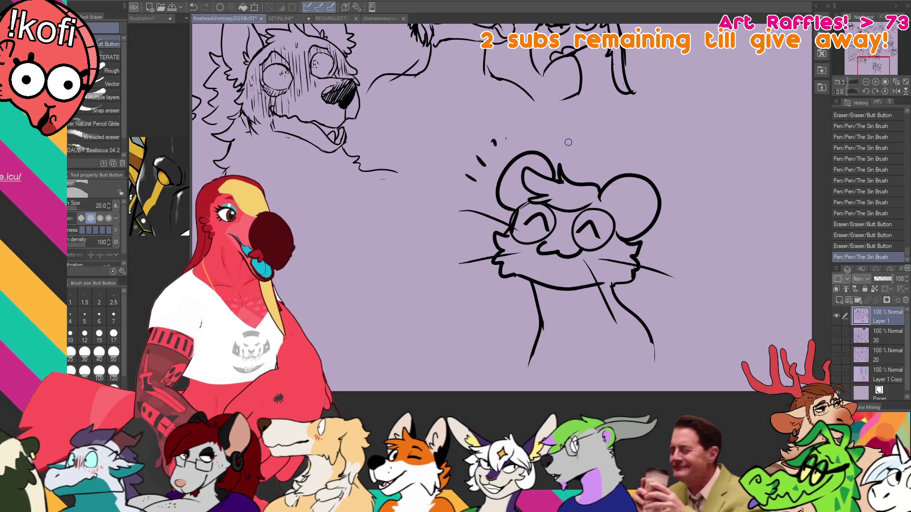
mouse_move(567, 169)
left_mouse_down()
mouse_move(561, 157)
mouse_move(563, 185)
left_mouse_up()
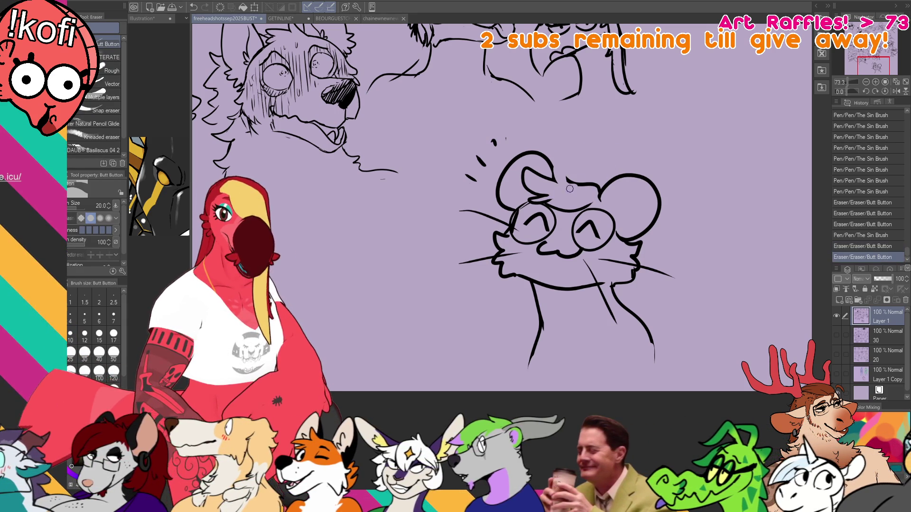
key("p")
mouse_move(534, 188)
left_mouse_down()
mouse_move(546, 239)
mouse_move(476, 257)
left_mouse_up()
left_click(384, 18)
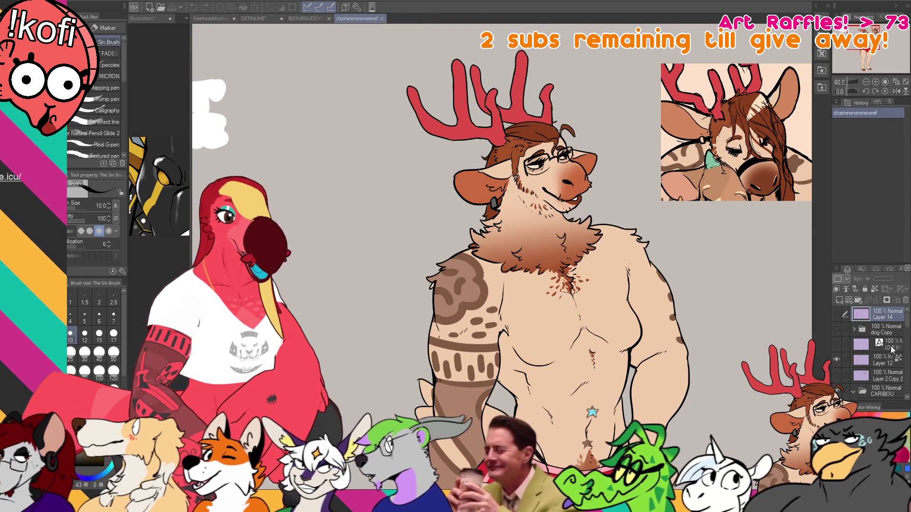
Select the Layer 6 Copy layer in the deer drawing.
left_click(887, 361)
scroll(901, 344, "down", 3)
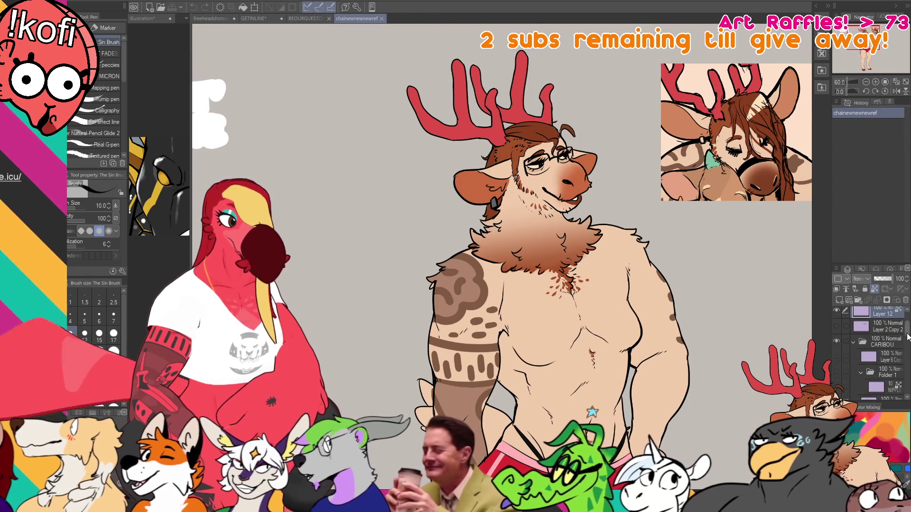
scroll(899, 361, "down", 3)
left_click(878, 337)
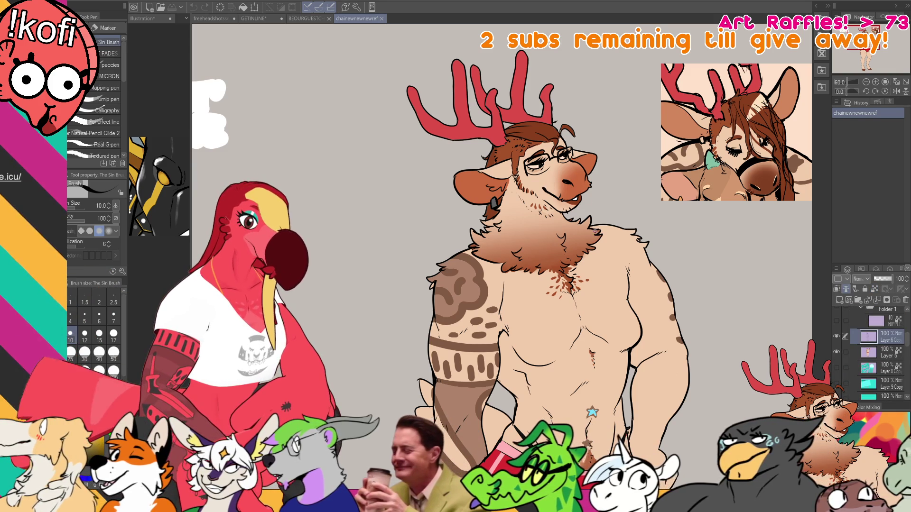
Ink small fur strokes on the deer's chest and shoulder at brush size 5.
left_click_drag(601, 249, 591, 254)
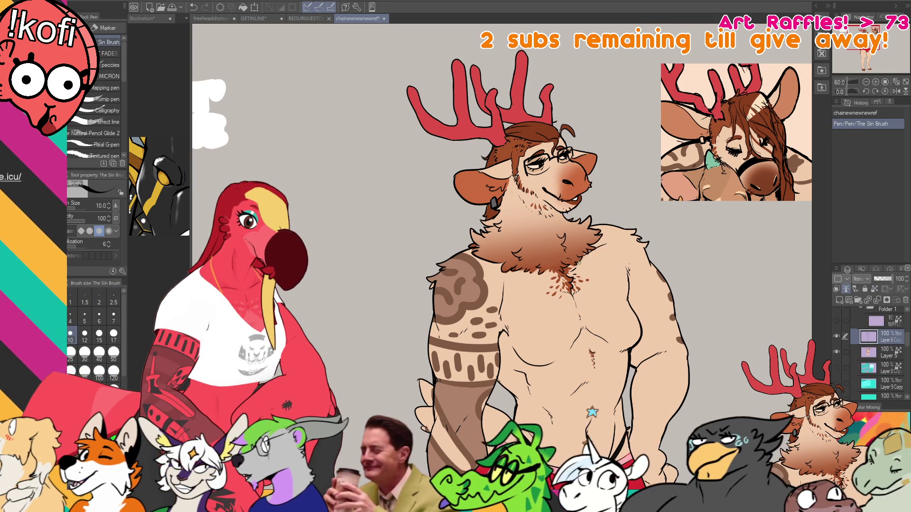
left_click(85, 314)
mouse_move(591, 255)
left_mouse_down()
mouse_move(583, 263)
mouse_move(608, 249)
left_mouse_up()
mouse_move(511, 265)
left_mouse_down()
mouse_move(497, 273)
mouse_move(531, 284)
left_mouse_up()
key("ctrl+z")
key("ctrl+z")
key("ctrl+z")
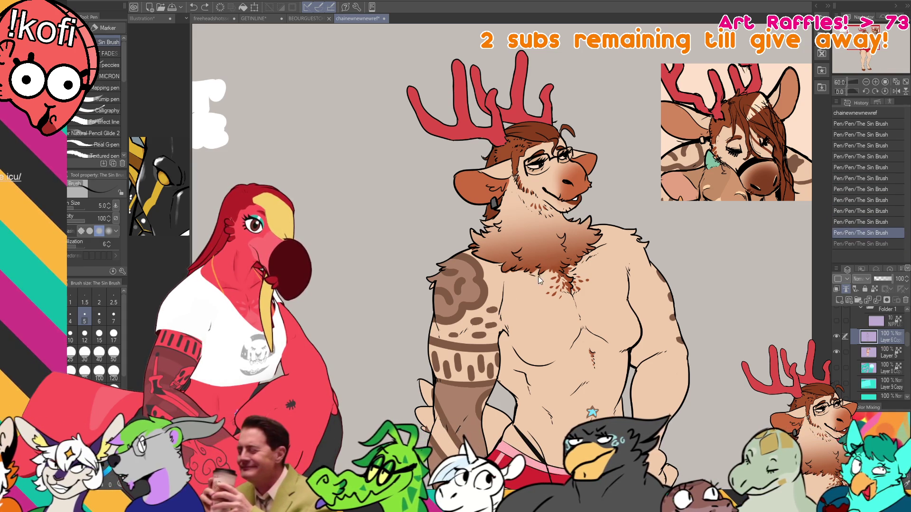
key("ctrl+y")
key("ctrl+y")
key("ctrl+y")
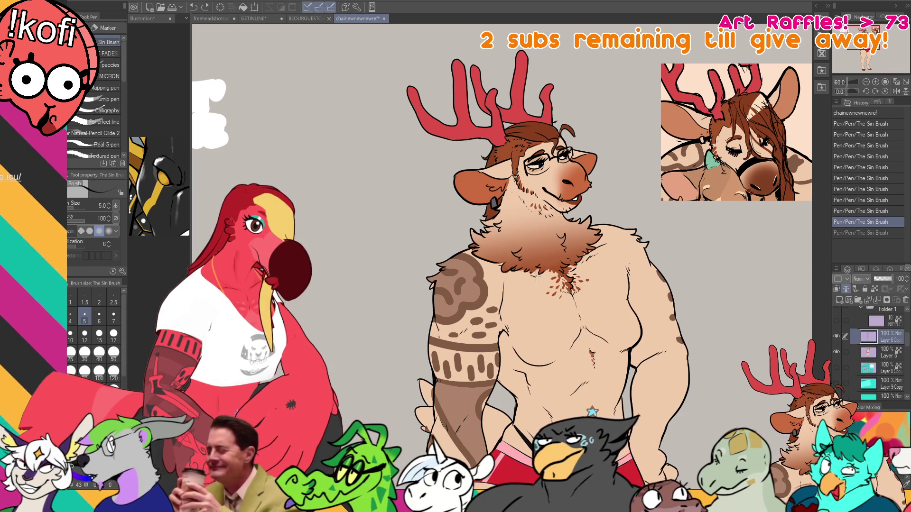
mouse_move(548, 273)
left_mouse_down()
mouse_move(538, 281)
mouse_move(545, 266)
mouse_move(540, 279)
left_mouse_up()
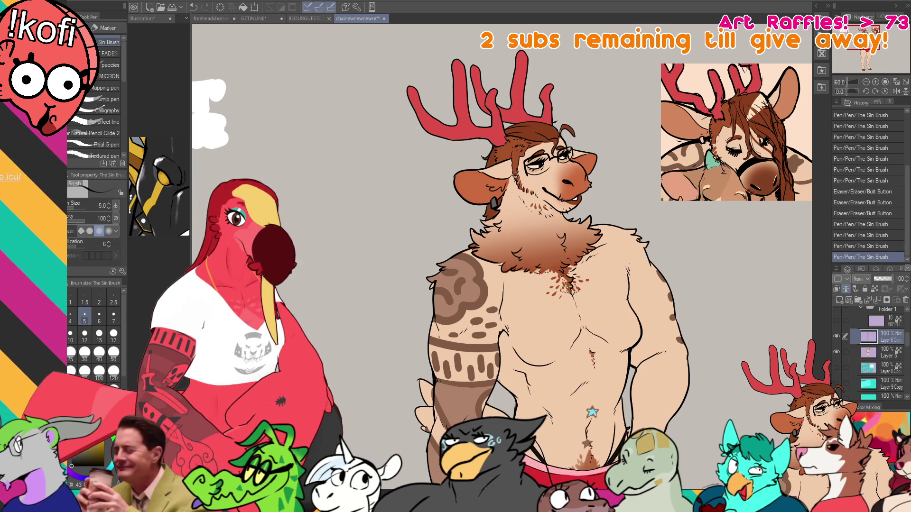
left_click_drag(669, 265, 659, 269)
left_click_drag(696, 243, 690, 251)
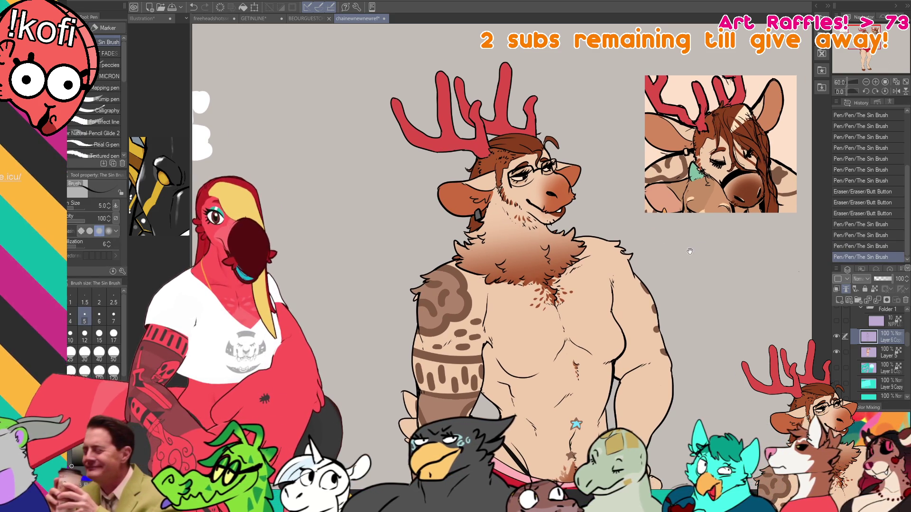
left_click(272, 19)
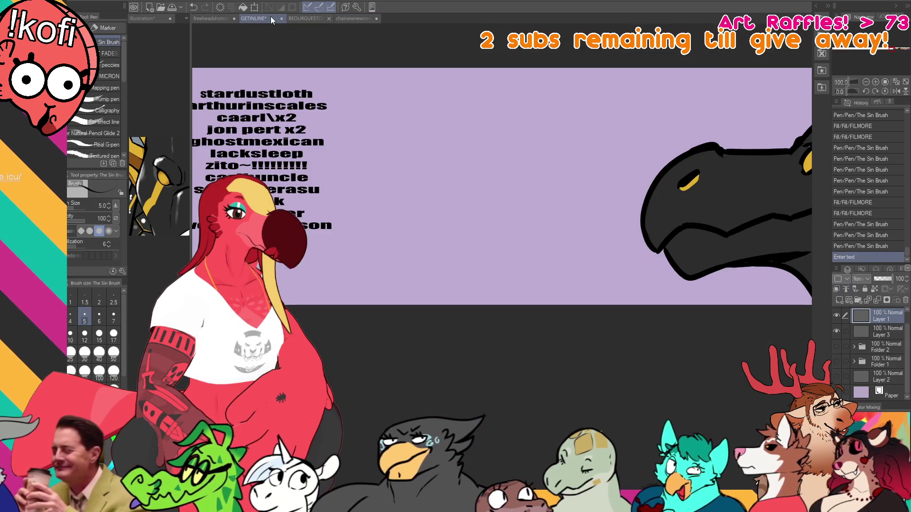
Zoom the GETINLINE name list out to show every name, then return to the mouse sketch on the headshot sheet.
left_click_drag(703, 112, 679, 126)
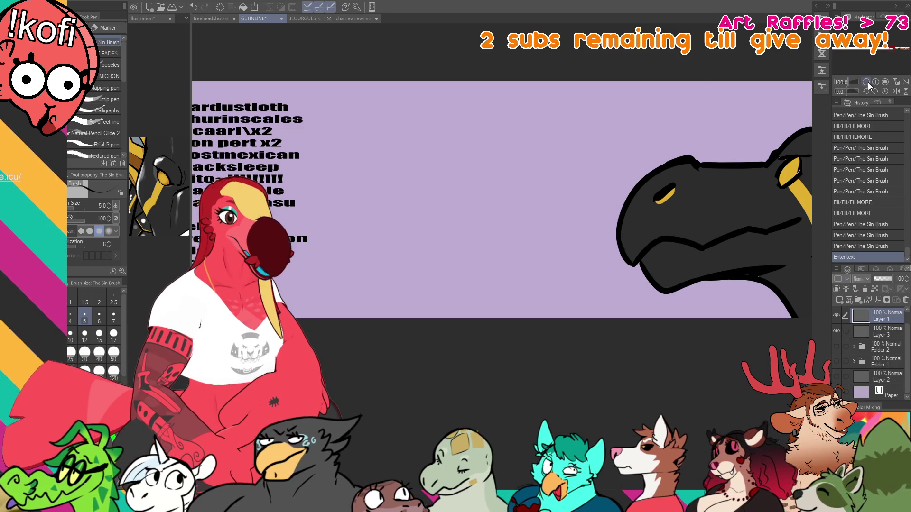
left_click(866, 82)
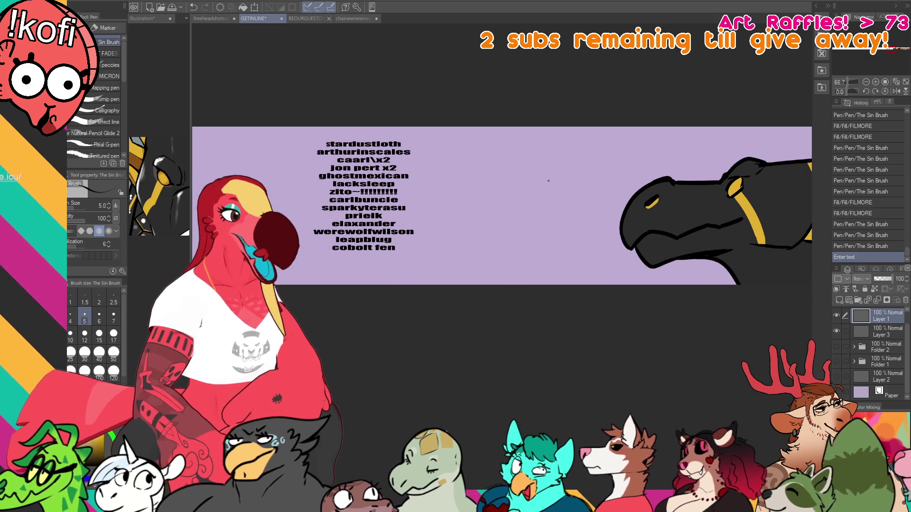
left_click(213, 18)
left_click_drag(575, 322, 584, 286)
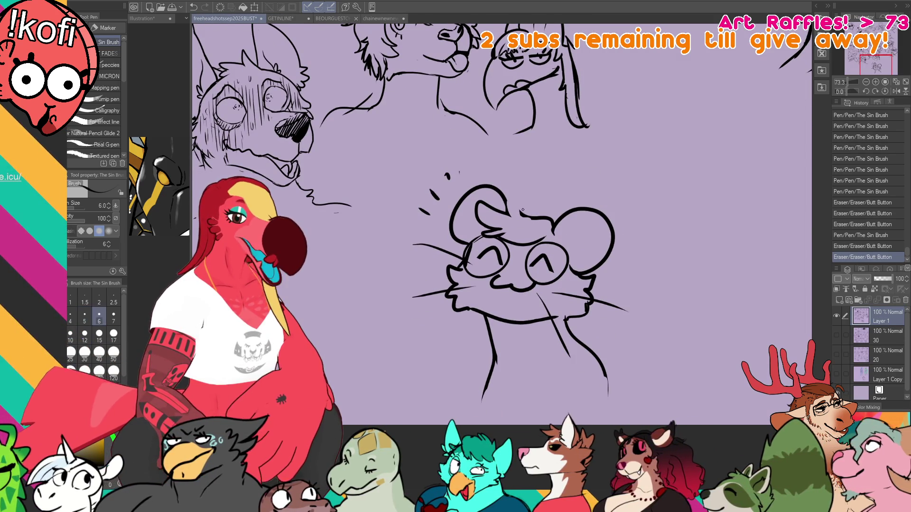
Touch up the mouse head's top, mouth and left neck line with pen and eraser.
left_click_drag(507, 204, 524, 217)
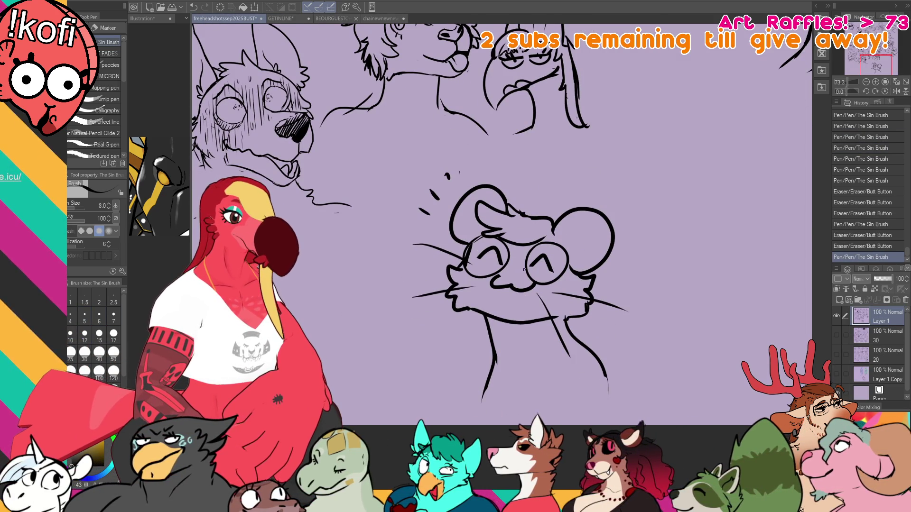
left_click_drag(528, 283, 534, 286)
mouse_move(632, 260)
left_mouse_down()
mouse_move(636, 272)
mouse_move(650, 248)
left_mouse_up()
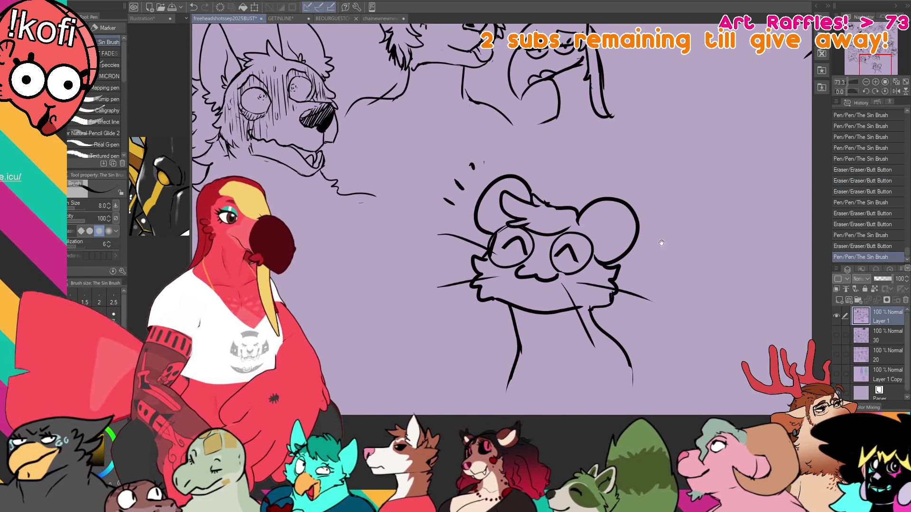
key("e")
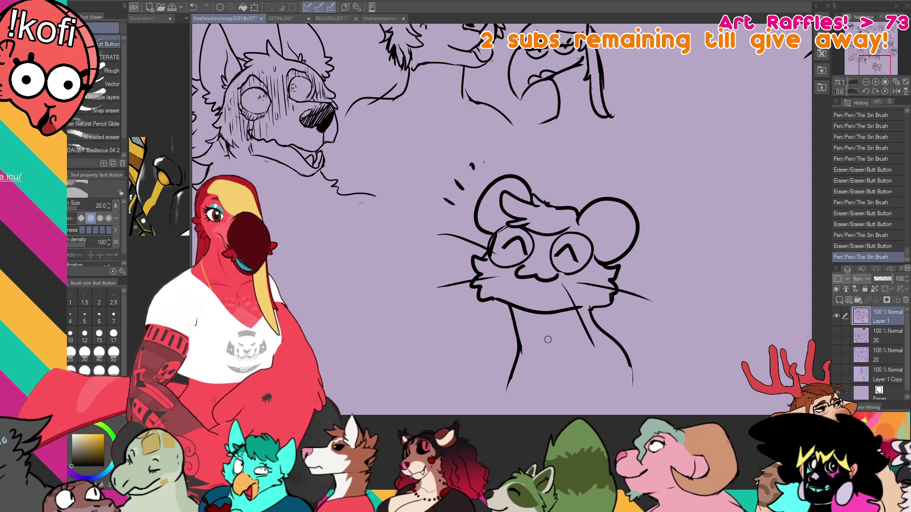
left_click_drag(533, 358, 509, 387)
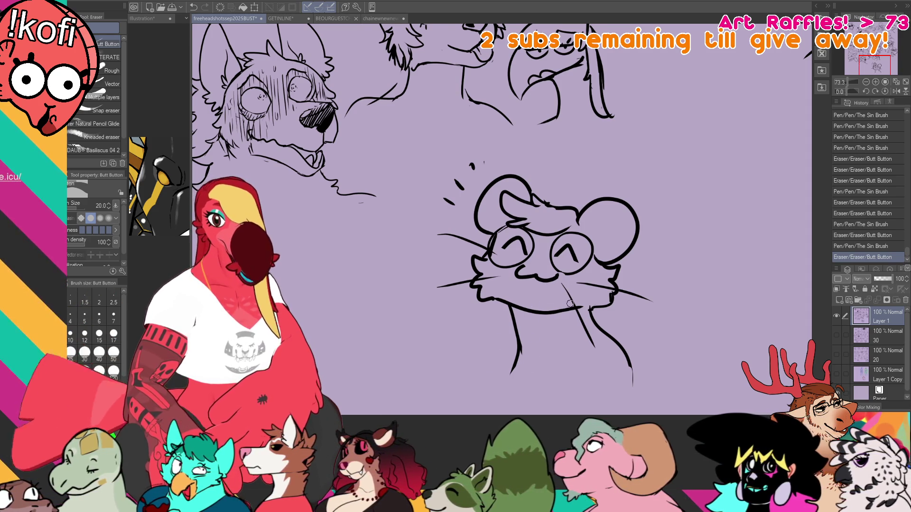
left_click_drag(557, 356, 529, 327)
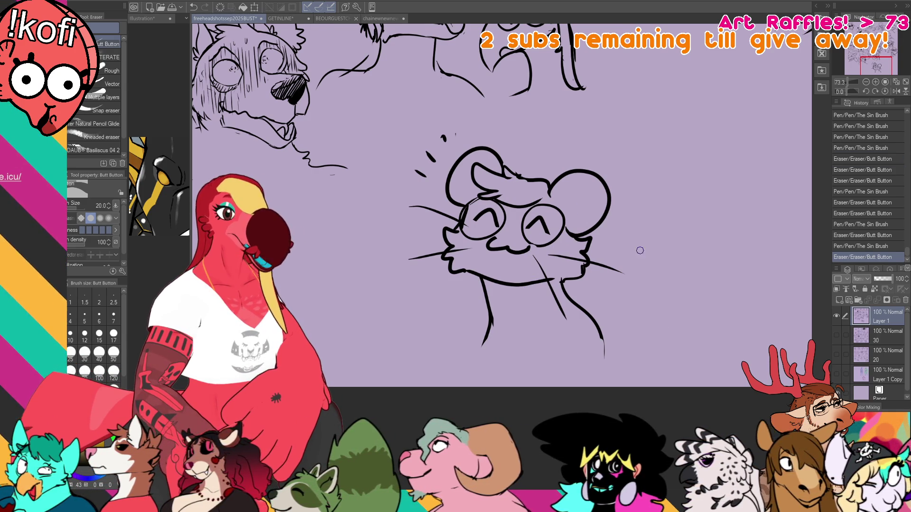
Lasso the mouse sketch, move it up and right among the other heads, and deselect.
scroll(640, 250, "down", 5)
mouse_move(636, 225)
left_mouse_down()
mouse_move(586, 344)
mouse_move(512, 366)
mouse_move(581, 344)
left_mouse_up()
key("m")
key("k")
left_click_drag(577, 389, 640, 321)
key("ctrl+d")
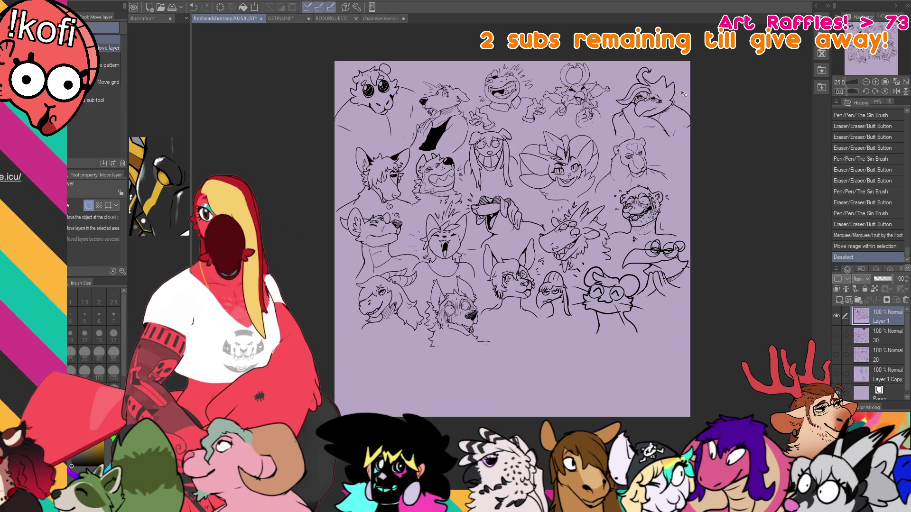
Leave the finished headshot sheet and bring up the GETINLINE raffle banner document.
left_click_drag(598, 156, 601, 160)
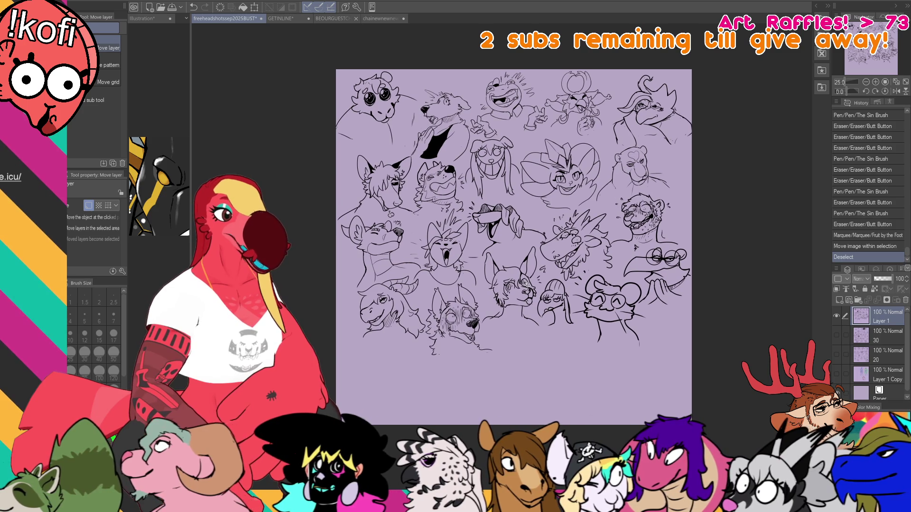
scroll(556, 308, "up", 10)
scroll(556, 308, "up", 3)
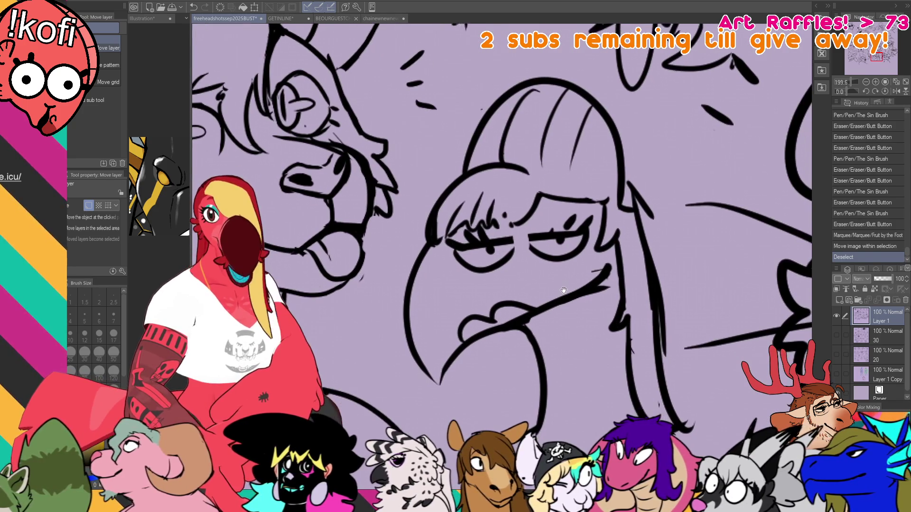
scroll(562, 288, "down", 12)
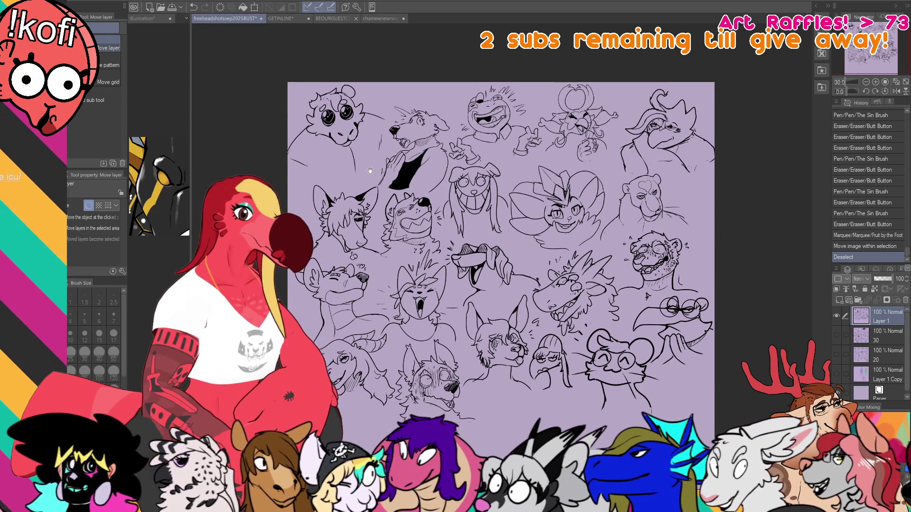
left_click(281, 19)
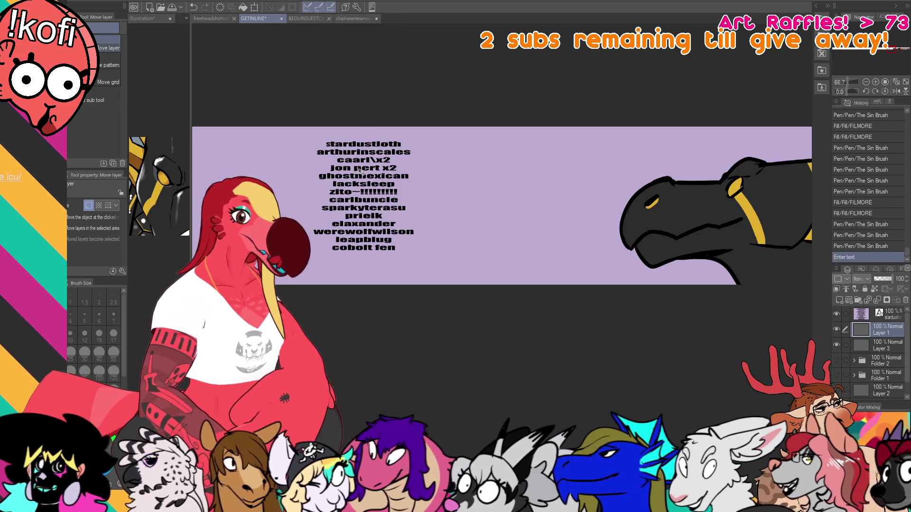
key("t")
left_click(366, 173)
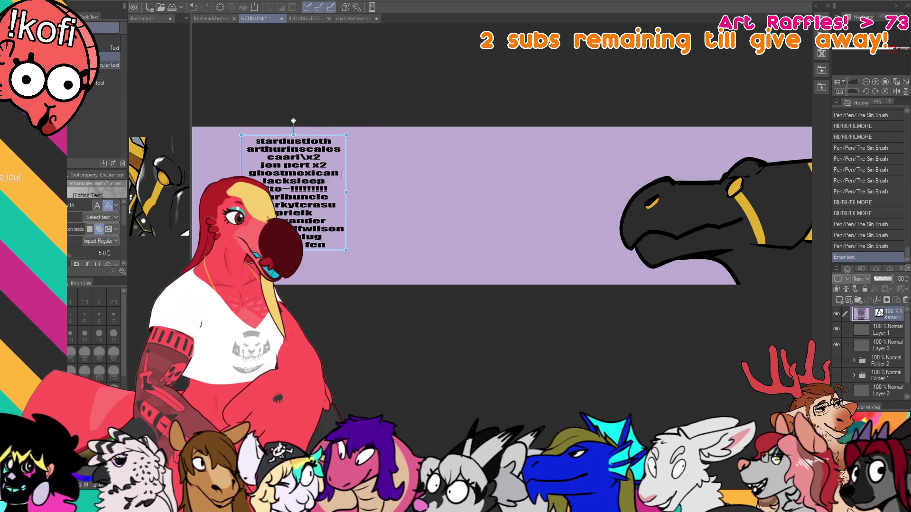
left_click(302, 180)
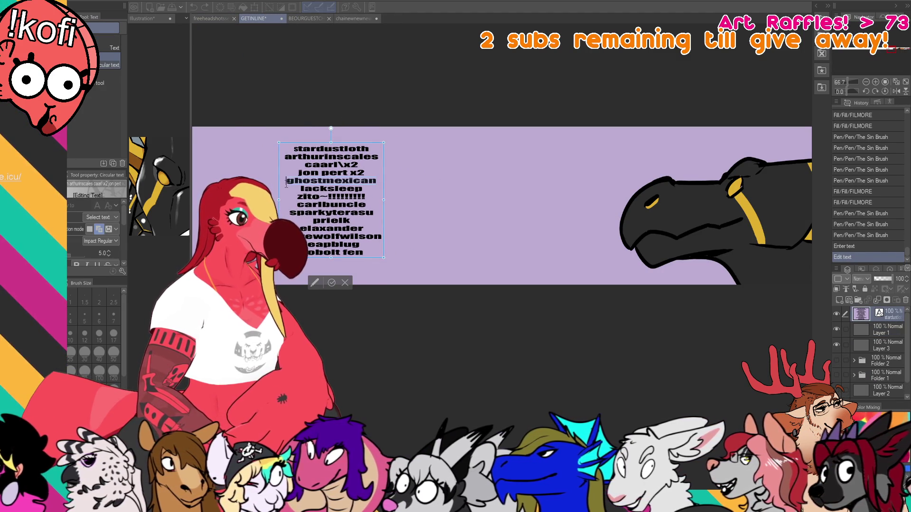
key("BackSpace")
key("BackSpace")
left_click(871, 330)
Look over the edited 13-name list on the banner, then go back to the Pen.
left_click_drag(766, 330, 668, 337)
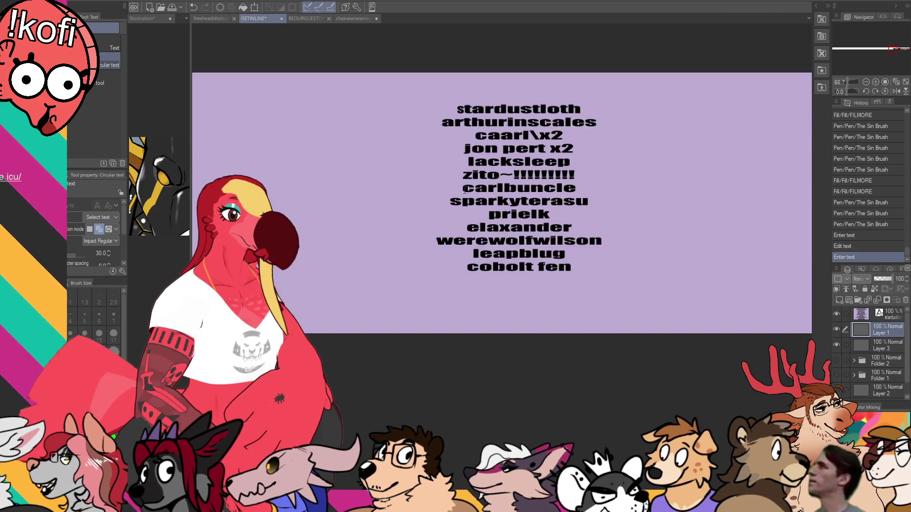
scroll(506, 168, "up", 3)
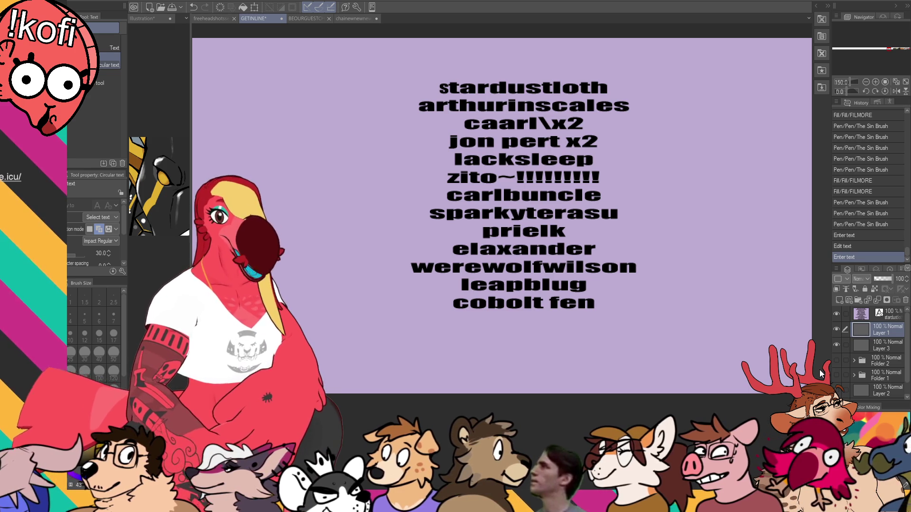
mouse_move(779, 354)
left_mouse_down()
mouse_move(496, 318)
mouse_move(595, 315)
left_mouse_up()
scroll(761, 239, "down", 4)
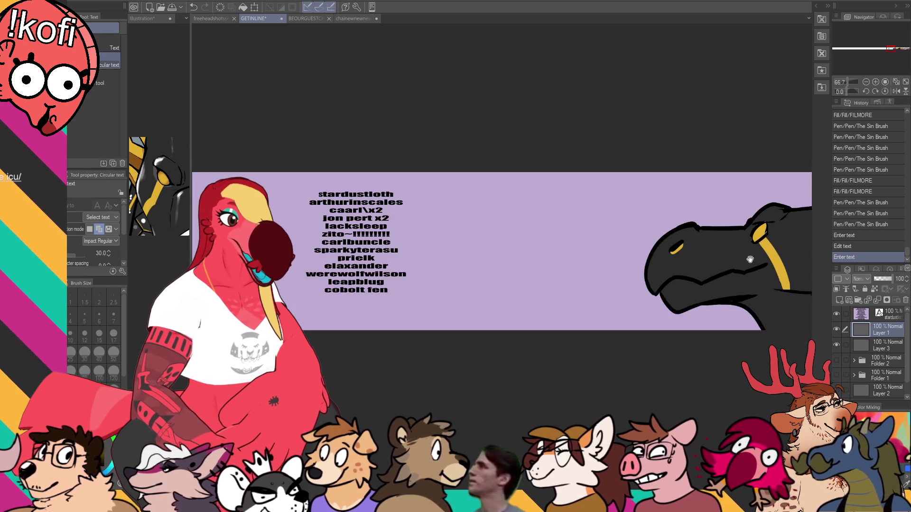
left_click_drag(760, 239, 749, 239)
key("p")
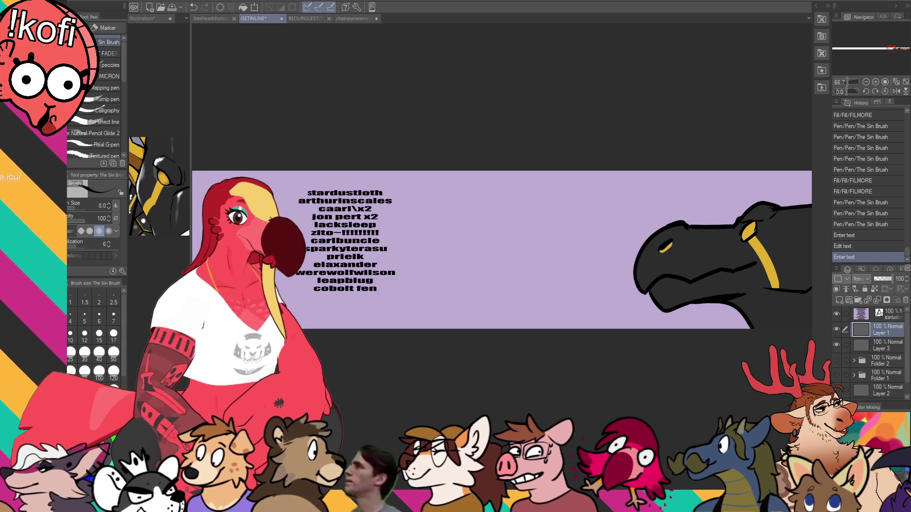
Move the name list's text layer about 310 px left toward the banner's edge.
left_click_drag(577, 133, 565, 171)
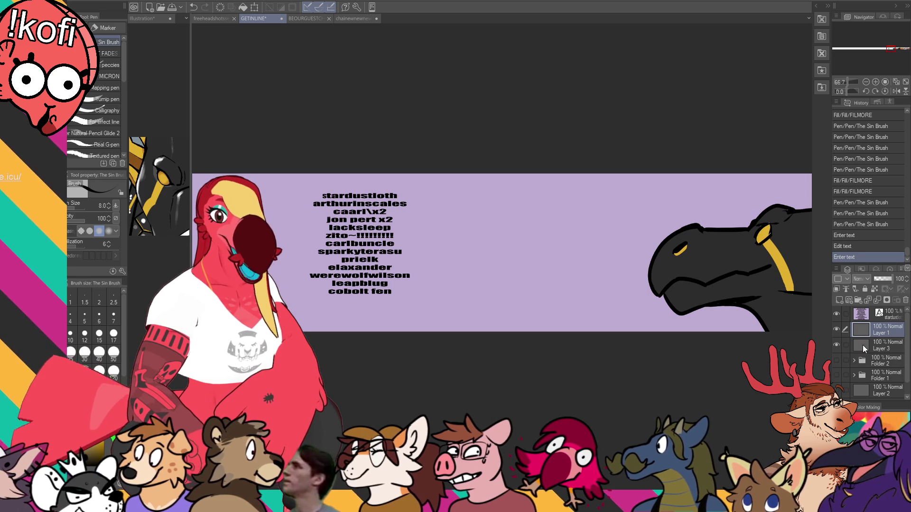
left_click(861, 314)
key("k")
mouse_move(630, 325)
left_mouse_down()
mouse_move(659, 295)
mouse_move(507, 301)
left_mouse_up()
Reselect Layer 1, show Layer 3, and test the Pen, settling on brush size 10.
key("p")
left_click(880, 326)
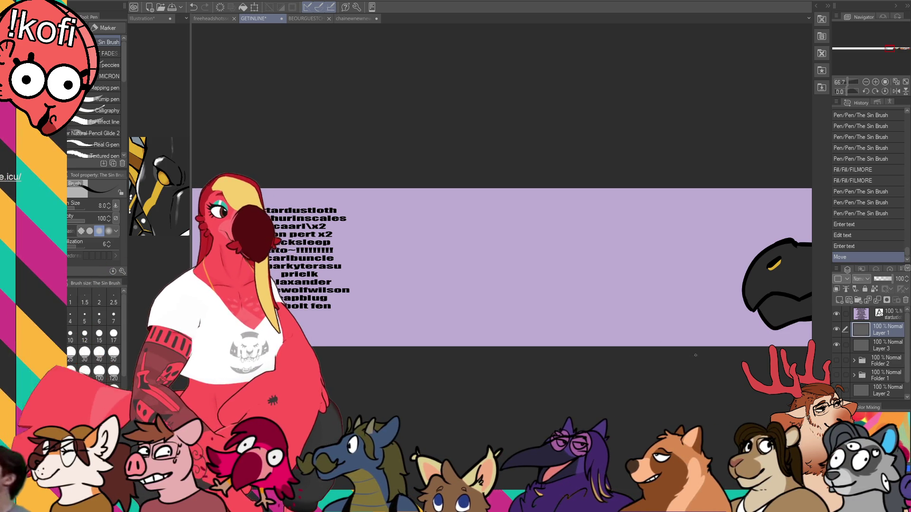
left_click(836, 345)
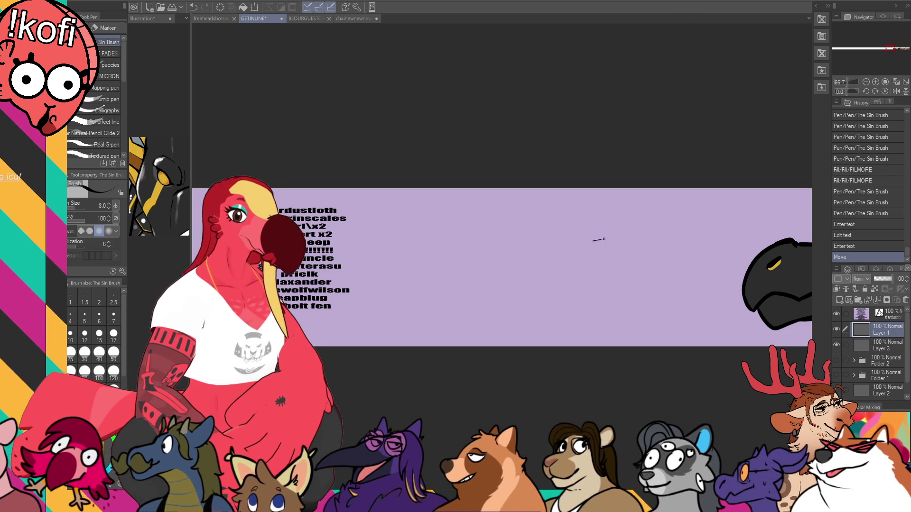
left_click_drag(593, 241, 612, 304)
key("ctrl+z")
key("bracketright")
key("bracketright")
left_click_drag(677, 238, 613, 280)
key("ctrl+z")
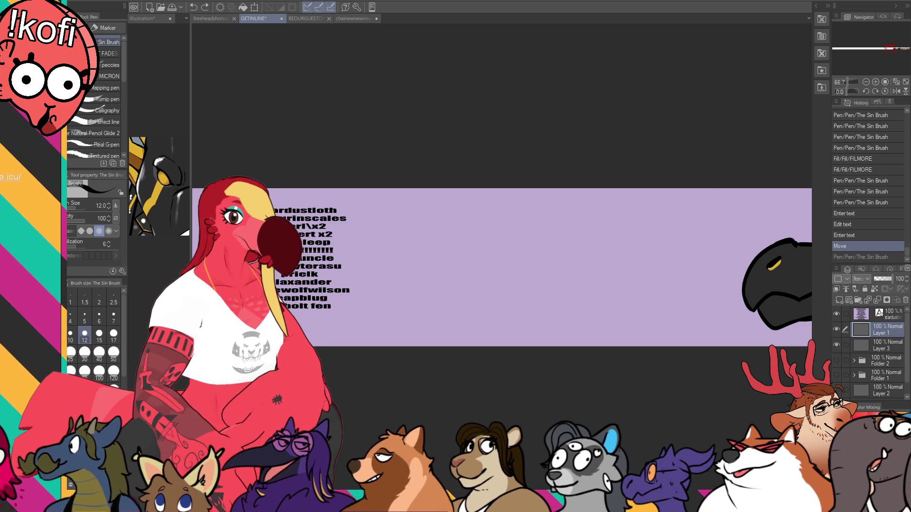
key("bracketleft")
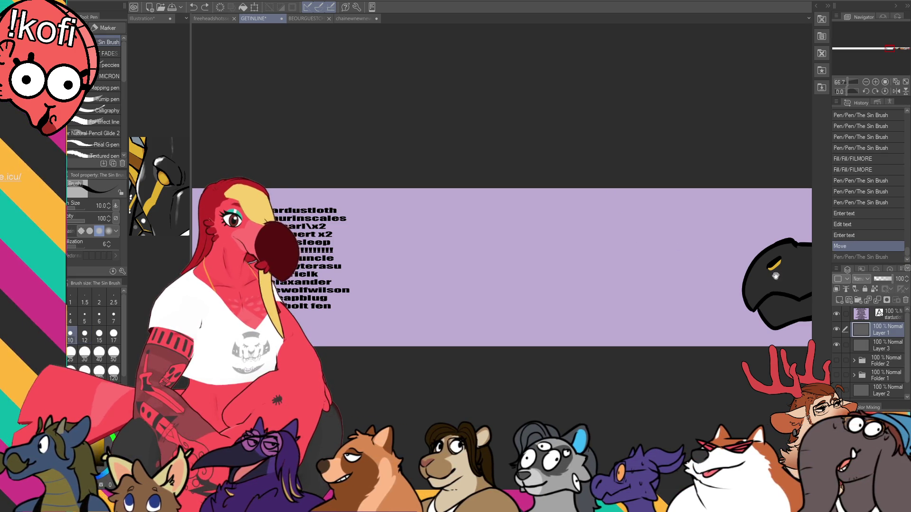
Sketch the new head's top with pointed right and left ears.
left_click_drag(647, 234, 673, 260)
key("ctrl+z")
mouse_move(586, 259)
left_mouse_down()
mouse_move(670, 276)
mouse_move(607, 240)
mouse_move(667, 280)
left_mouse_up()
key("ctrl+z")
mouse_move(648, 238)
left_mouse_down()
mouse_move(666, 279)
mouse_move(637, 239)
left_mouse_up()
mouse_move(546, 214)
left_mouse_down()
mouse_move(515, 224)
mouse_move(552, 239)
mouse_move(547, 251)
mouse_move(575, 216)
mouse_move(584, 265)
mouse_move(555, 265)
mouse_move(549, 240)
mouse_move(571, 242)
mouse_move(544, 245)
mouse_move(571, 238)
left_mouse_up()
Lasso the eyes and nudge them up and to the left.
key("ctrl+z")
key("m")
key("k")
key("ctrl+d")
key("p")
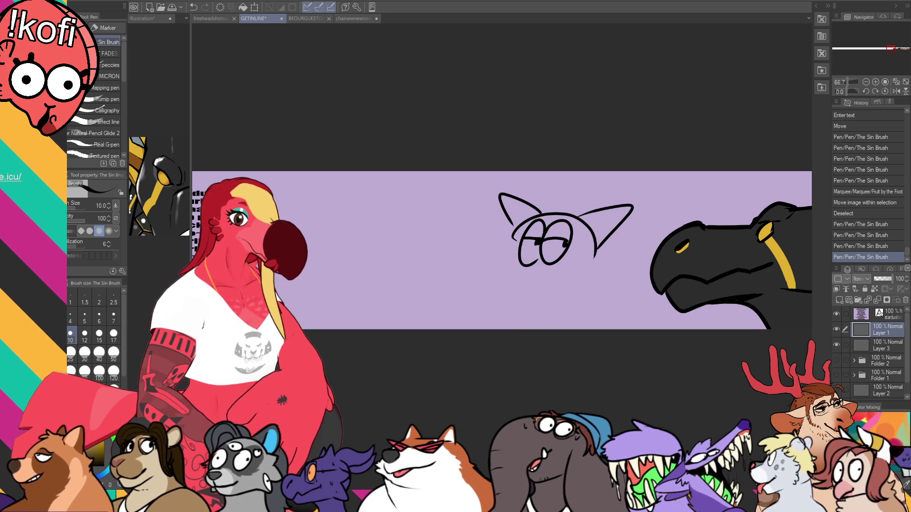
Rework the head's left outline and the curved snout line beside the left eye.
key("e")
mouse_move(520, 236)
left_mouse_down()
mouse_move(511, 242)
mouse_move(514, 234)
left_mouse_up()
key("p")
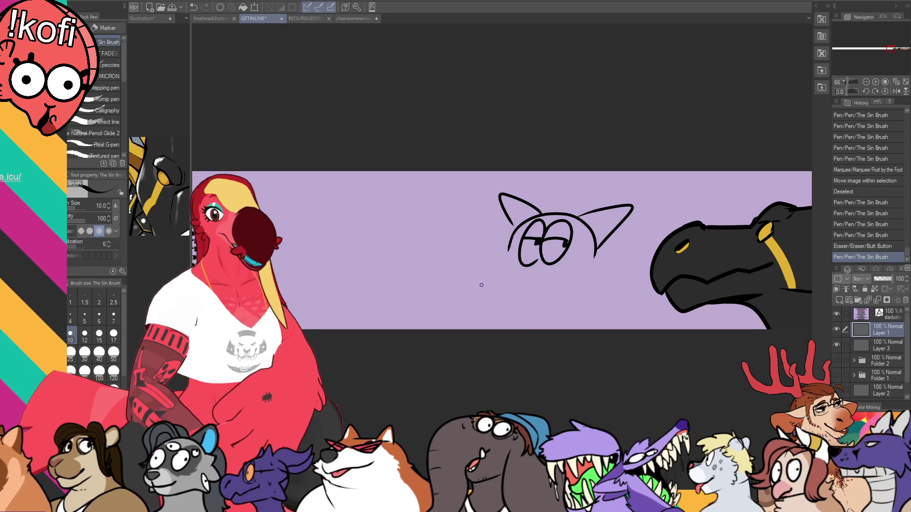
left_click_drag(508, 243, 516, 241)
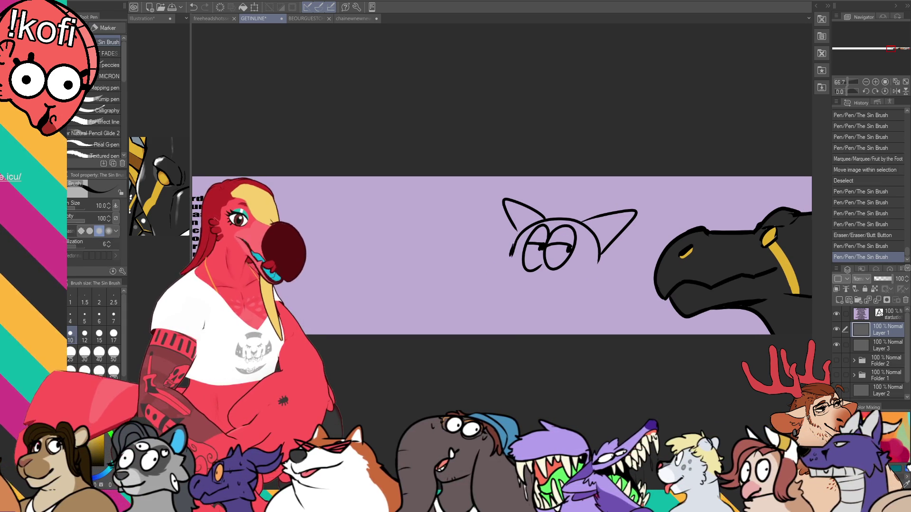
key("ctrl+z")
left_click_drag(496, 258, 539, 271)
key("ctrl+z")
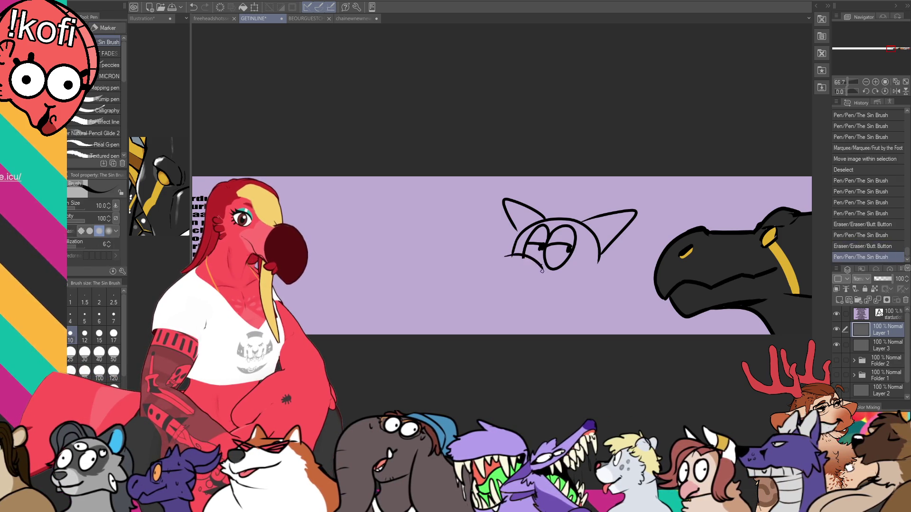
mouse_move(477, 258)
left_mouse_down()
mouse_move(511, 260)
mouse_move(418, 272)
mouse_move(503, 299)
left_mouse_up()
key("ctrl+z")
key("ctrl+z")
key("ctrl+z")
Draw the large snout loop under the head and redraw the lower jaw line.
mouse_move(422, 273)
left_mouse_down()
mouse_move(542, 291)
mouse_move(556, 280)
left_mouse_up()
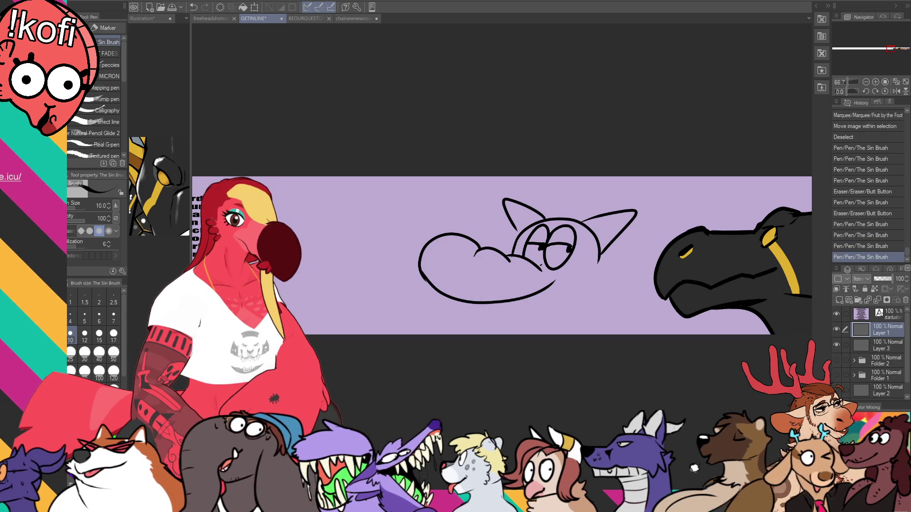
key("e")
mouse_move(555, 281)
left_mouse_down()
mouse_move(507, 302)
mouse_move(541, 291)
mouse_move(523, 289)
mouse_move(577, 279)
left_mouse_up()
key("p")
key("e")
key("p")
key("e")
mouse_move(522, 260)
left_mouse_down()
mouse_move(542, 266)
mouse_move(546, 256)
left_mouse_up()
key("p")
Touch up the lines near the eyes and darken both pupils.
left_click_drag(541, 248, 567, 252)
key("e")
key("p")
key("e")
key("p")
left_click_drag(565, 247, 567, 257)
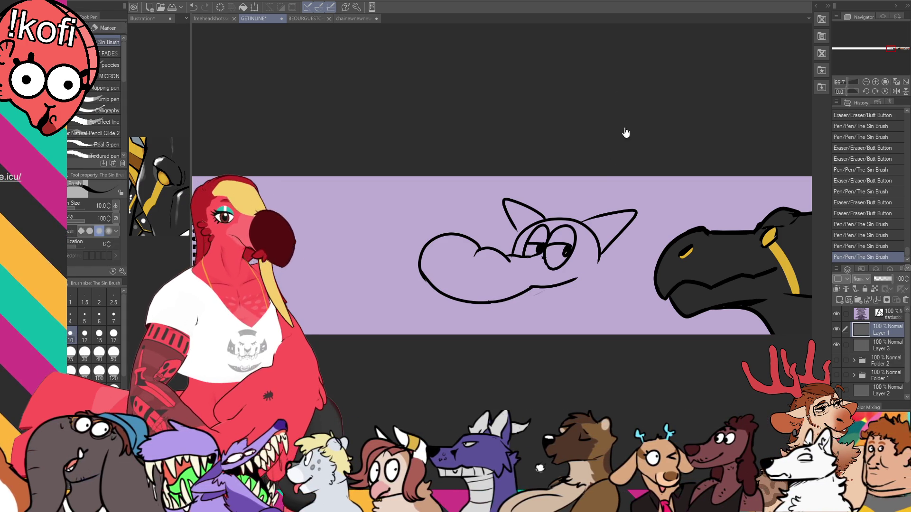
mouse_move(512, 255)
left_mouse_down()
mouse_move(511, 243)
mouse_move(545, 237)
mouse_move(512, 237)
mouse_move(583, 262)
mouse_move(546, 264)
mouse_move(572, 257)
mouse_move(607, 186)
left_mouse_up()
key("ctrl+z")
key("ctrl+z")
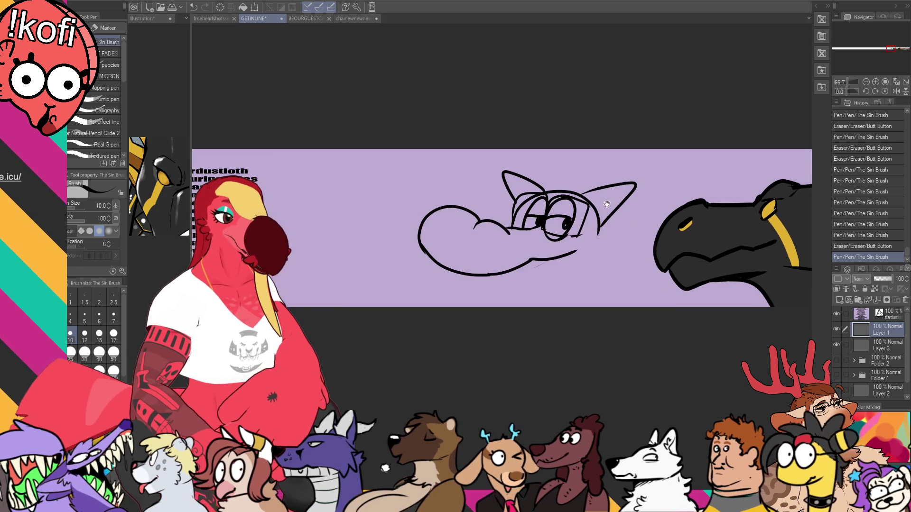
Add a line on the eye and erase the stray strokes around it.
left_click_drag(513, 208, 512, 226)
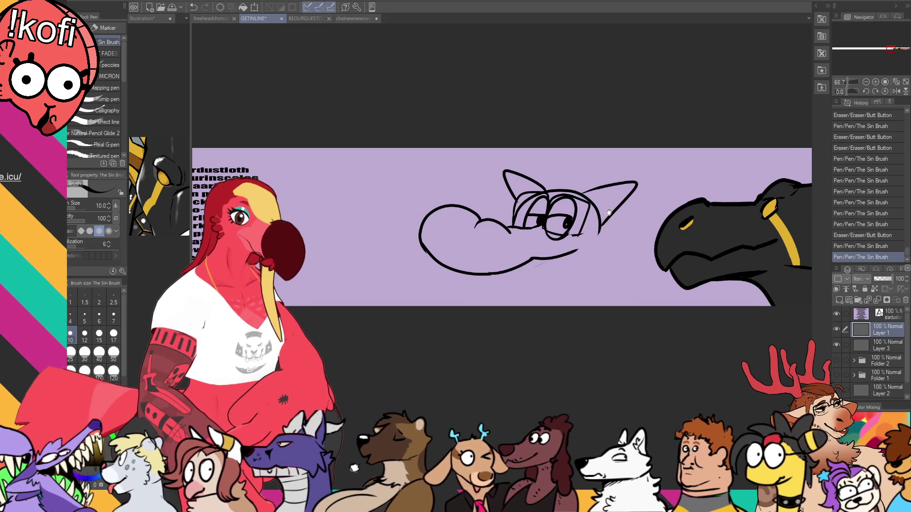
key("e")
left_click_drag(571, 235, 582, 237)
key("p")
mouse_move(517, 228)
left_mouse_down()
mouse_move(484, 227)
mouse_move(483, 216)
mouse_move(487, 229)
mouse_move(553, 225)
left_mouse_up()
key("ctrl+z")
key("e")
key("p")
Draw a curved line over the eyes down toward the snout, erasing stray bits below.
left_click_drag(527, 195, 494, 223)
key("ctrl+z")
left_click_drag(528, 196, 496, 222)
left_click_drag(525, 195, 516, 226)
key("e")
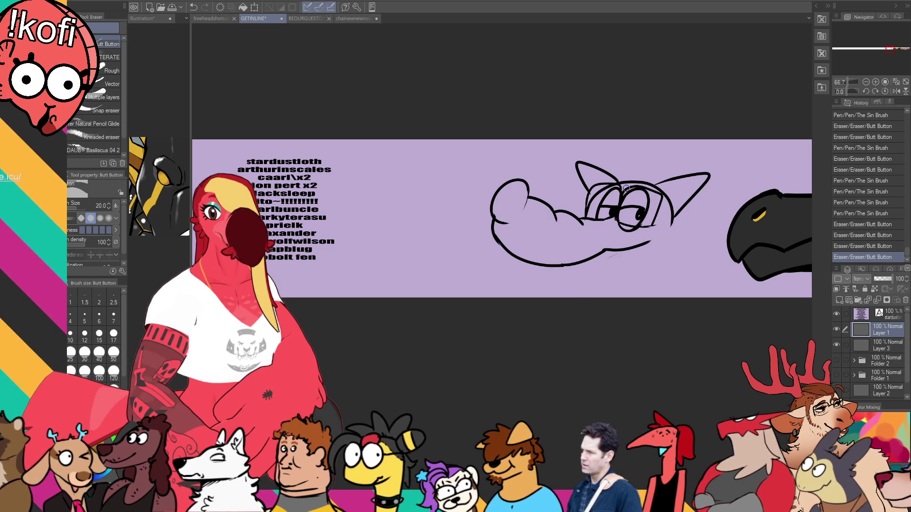
mouse_move(495, 235)
left_mouse_down()
mouse_move(498, 227)
mouse_move(497, 240)
left_mouse_up()
key("p")
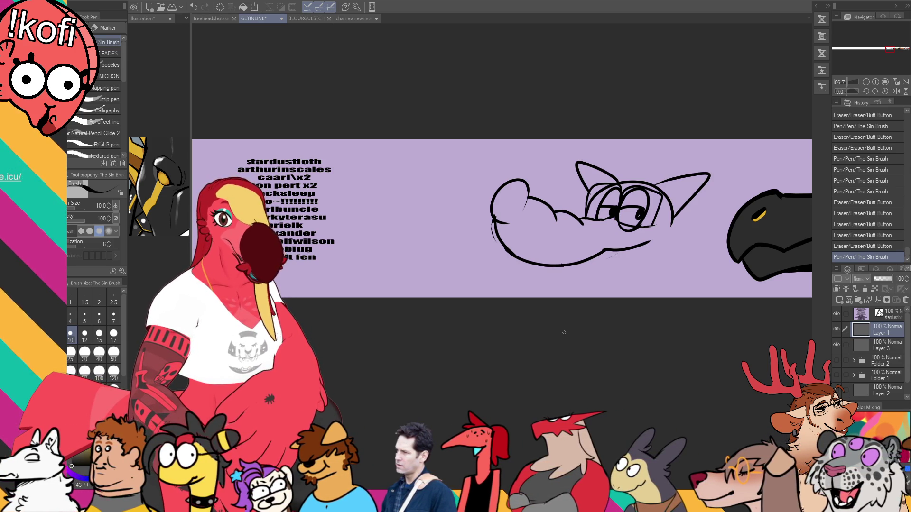
Clean up the head's left side and redraw the nose with a small curled nostril.
key("e")
mouse_move(499, 242)
left_mouse_down()
mouse_move(494, 235)
mouse_move(522, 211)
mouse_move(513, 221)
left_mouse_up()
key("p")
key("e")
key("p")
key("e")
key("p")
left_click_drag(604, 189, 610, 180)
key("e")
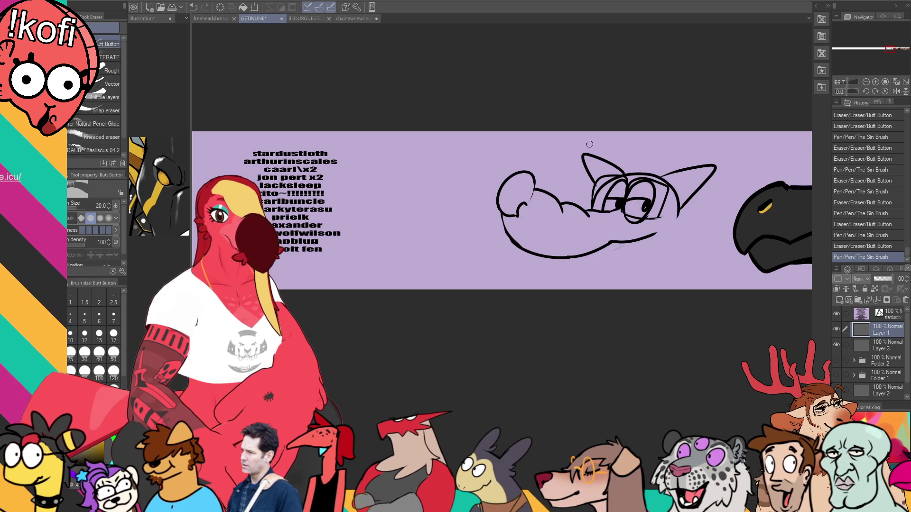
left_click_drag(519, 205, 521, 214)
key("p")
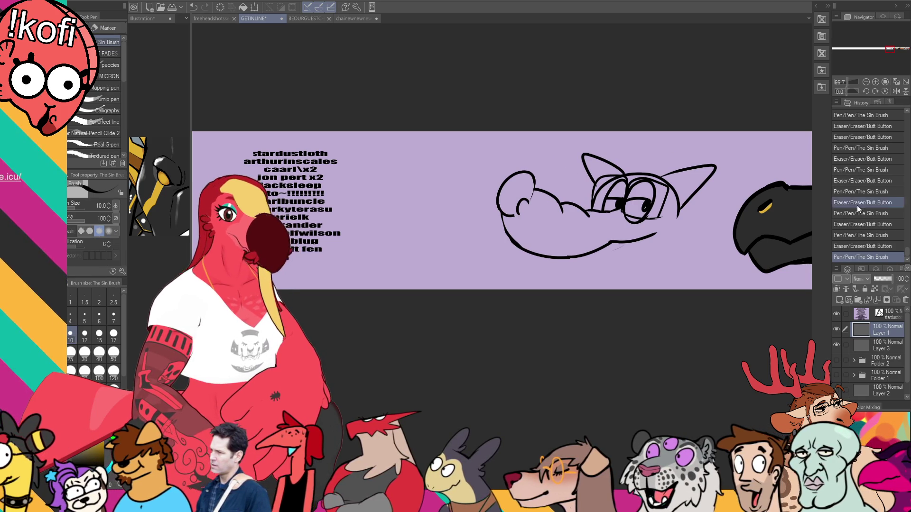